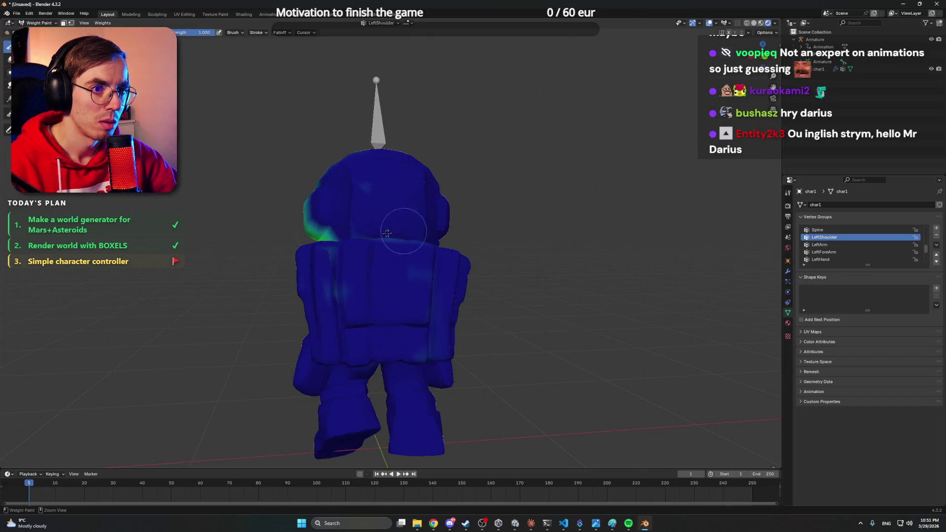
Paint zero weight over stray areas on the lower back and head, then review the LeftArm weights.
mouse_move(409, 306)
left_mouse_down()
mouse_move(399, 330)
mouse_move(361, 300)
mouse_move(391, 254)
mouse_move(359, 207)
left_mouse_up()
mouse_move(360, 207)
left_mouse_down()
mouse_move(345, 178)
mouse_move(306, 207)
mouse_move(310, 162)
mouse_move(425, 163)
mouse_move(355, 222)
mouse_move(399, 217)
mouse_move(371, 260)
mouse_move(414, 232)
mouse_move(419, 249)
mouse_move(348, 273)
mouse_move(364, 266)
mouse_move(363, 216)
mouse_move(336, 254)
mouse_move(390, 254)
mouse_move(417, 225)
mouse_move(355, 168)
mouse_move(323, 156)
mouse_move(355, 243)
mouse_move(436, 269)
left_mouse_up()
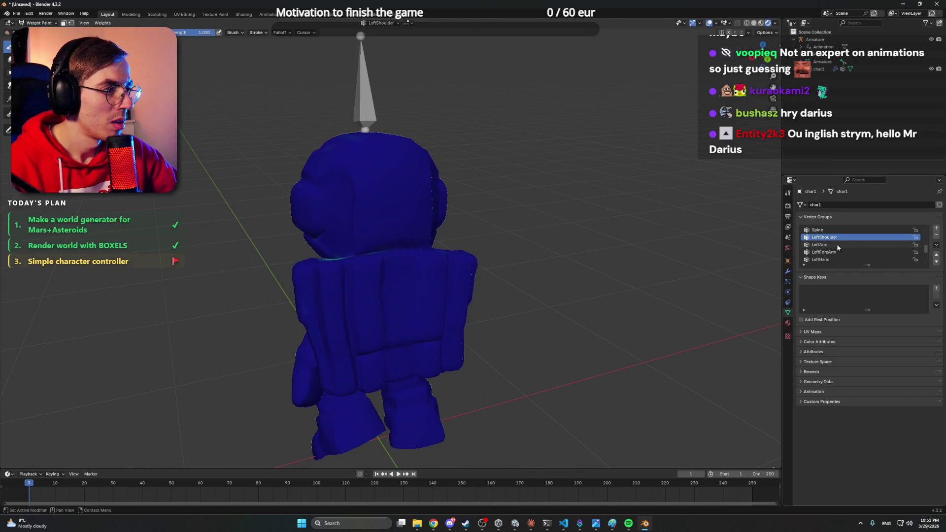
left_click(836, 245)
left_click(836, 252)
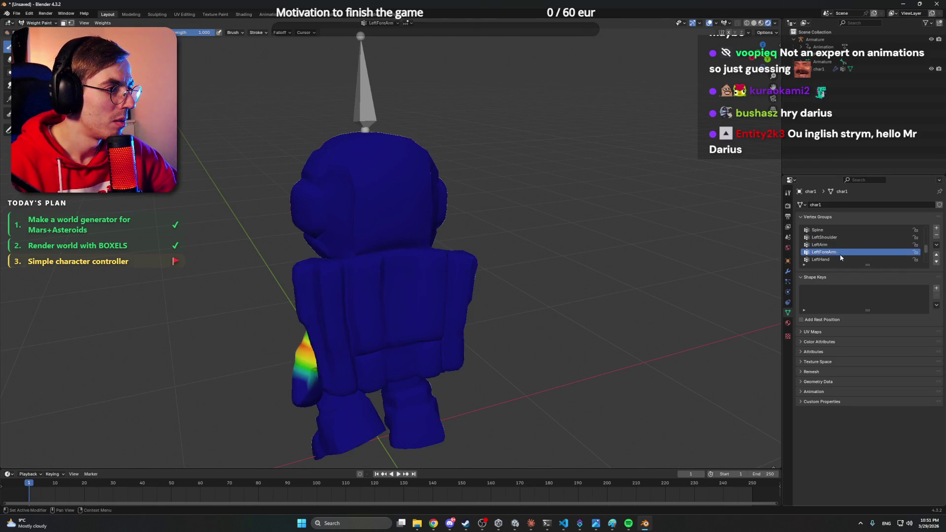
Select RightShoulder and paint its influence off the back, chest and arm.
scroll(836, 252, "down", 2)
left_click(837, 252)
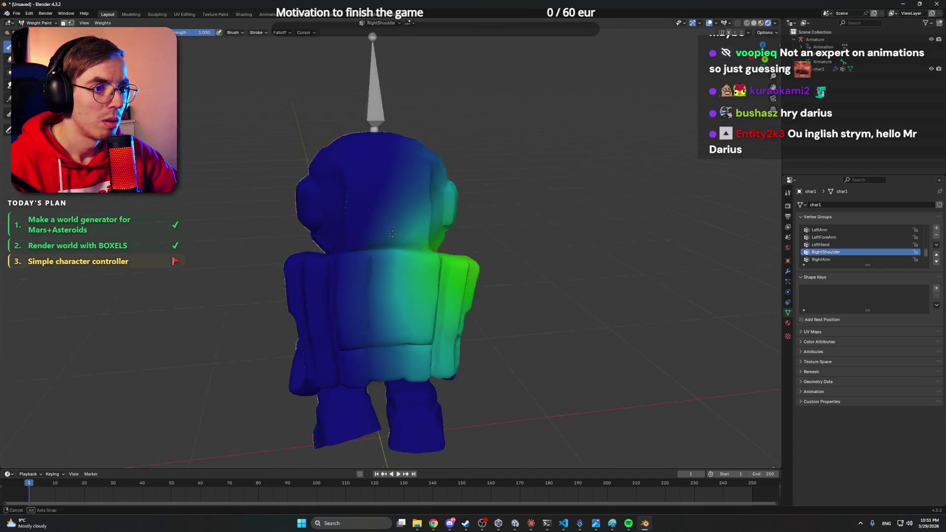
mouse_move(368, 291)
left_mouse_down()
mouse_move(370, 247)
mouse_move(345, 325)
mouse_move(360, 355)
mouse_move(394, 295)
mouse_move(404, 321)
mouse_move(399, 290)
mouse_move(355, 246)
mouse_move(364, 261)
mouse_move(331, 306)
mouse_move(353, 339)
mouse_move(347, 328)
mouse_move(377, 298)
mouse_move(355, 290)
mouse_move(347, 373)
mouse_move(382, 376)
mouse_move(364, 335)
mouse_move(382, 217)
mouse_move(367, 183)
mouse_move(409, 148)
mouse_move(447, 148)
mouse_move(458, 172)
mouse_move(434, 212)
mouse_move(419, 197)
mouse_move(474, 213)
mouse_move(404, 267)
mouse_move(418, 266)
left_mouse_up()
mouse_move(419, 266)
left_mouse_down()
mouse_move(436, 194)
mouse_move(454, 207)
mouse_move(399, 241)
mouse_move(424, 242)
mouse_move(429, 255)
mouse_move(409, 242)
mouse_move(444, 222)
mouse_move(422, 173)
mouse_move(386, 230)
mouse_move(348, 257)
mouse_move(328, 340)
mouse_move(347, 358)
mouse_move(357, 347)
mouse_move(362, 276)
mouse_move(379, 254)
left_mouse_up()
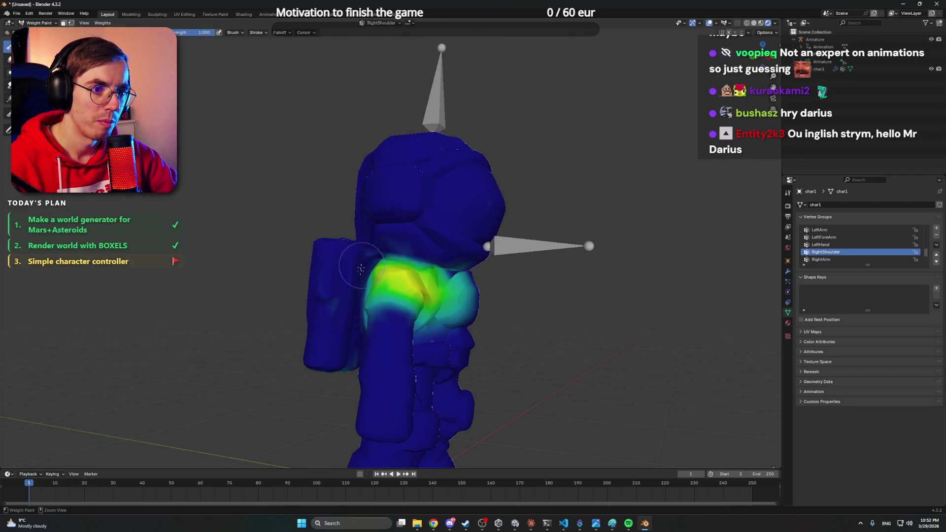
mouse_move(340, 282)
left_mouse_down()
mouse_move(349, 350)
mouse_move(329, 379)
left_mouse_up()
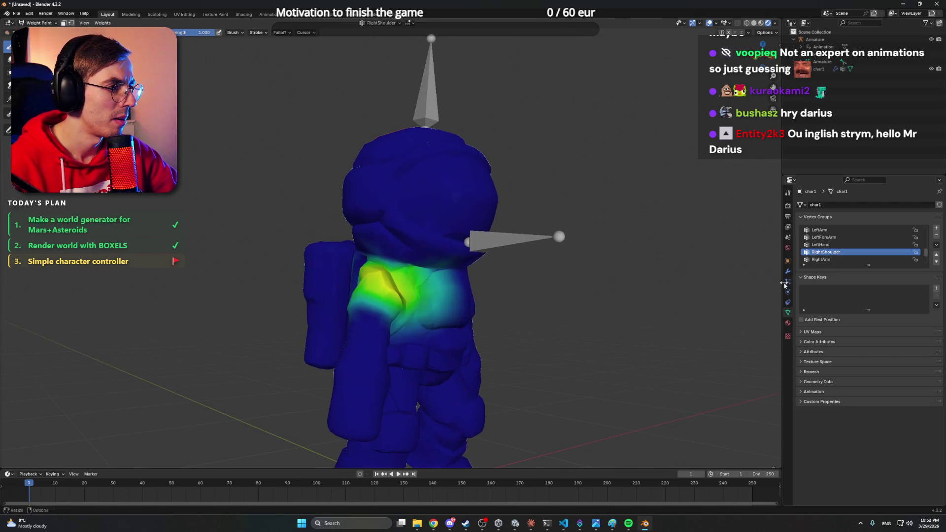
scroll(837, 260, "down", 4)
Select the neck vertex group and paint zero weight over the back, shoulder and backpack.
left_click(824, 253)
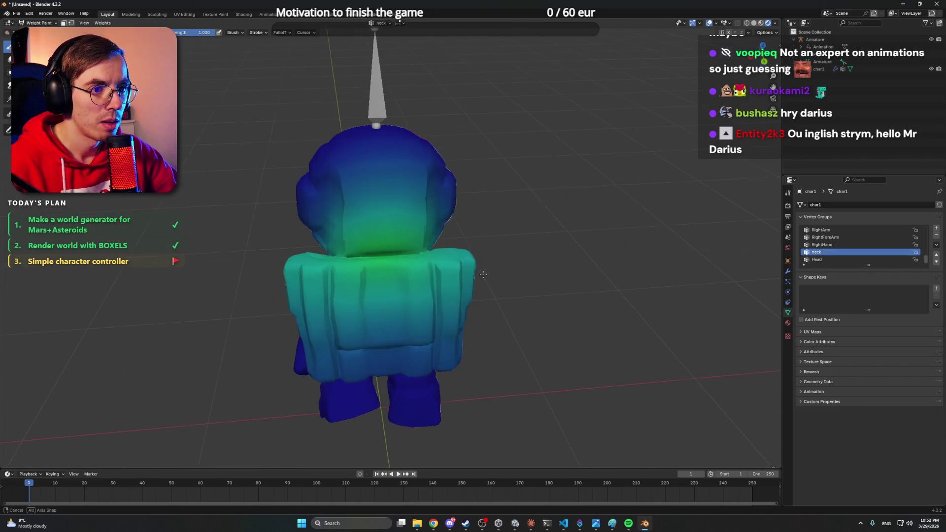
mouse_move(389, 280)
left_mouse_down()
mouse_move(272, 282)
mouse_move(471, 271)
mouse_move(283, 269)
mouse_move(468, 256)
mouse_move(403, 279)
mouse_move(443, 316)
mouse_move(320, 364)
mouse_move(411, 375)
left_mouse_up()
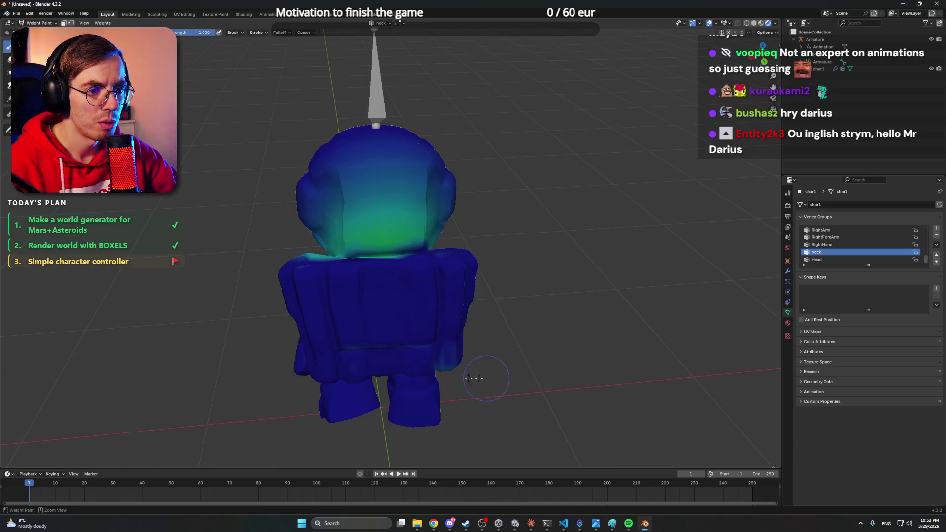
mouse_move(366, 287)
left_mouse_down()
mouse_move(328, 269)
mouse_move(407, 258)
left_mouse_up()
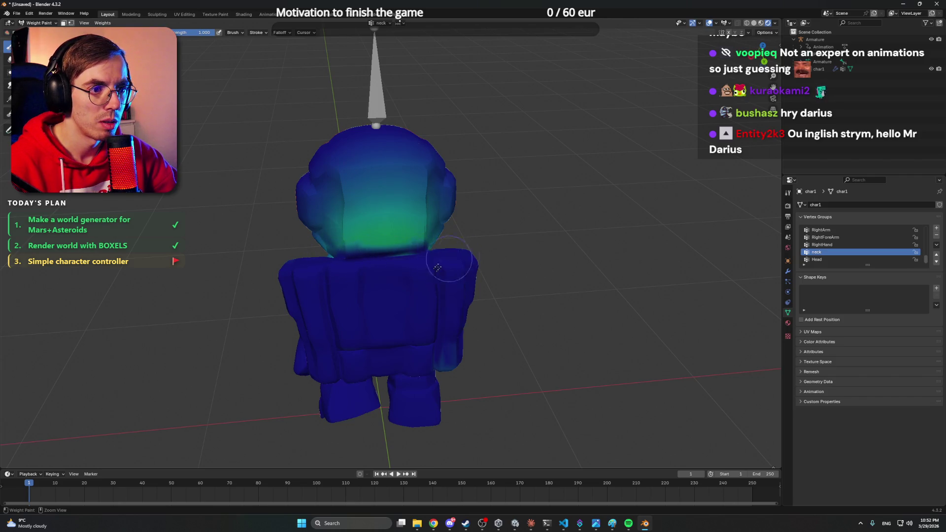
mouse_move(308, 291)
left_mouse_down()
mouse_move(434, 256)
mouse_move(467, 376)
mouse_move(436, 365)
left_mouse_up()
mouse_move(469, 317)
left_mouse_down()
mouse_move(340, 276)
mouse_move(333, 325)
mouse_move(355, 260)
mouse_move(359, 301)
mouse_move(353, 276)
left_mouse_up()
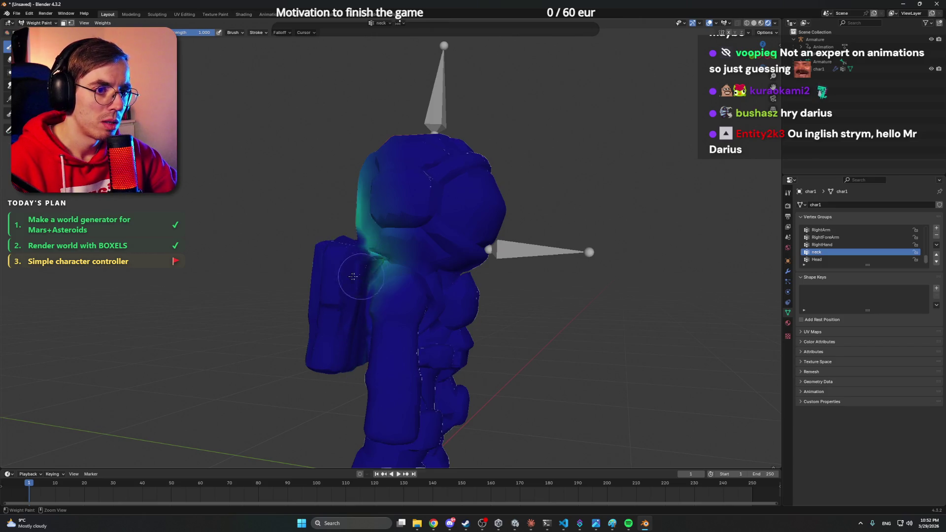
Check the Head, LeftToeBase and Hips vertex group weights.
left_click(827, 259)
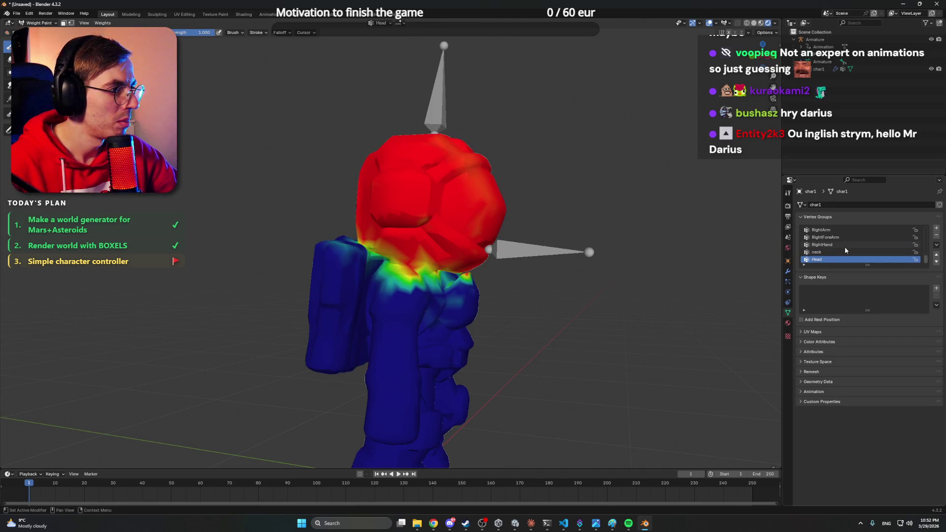
left_click_drag(536, 218, 641, 222)
scroll(836, 244, "up", 5)
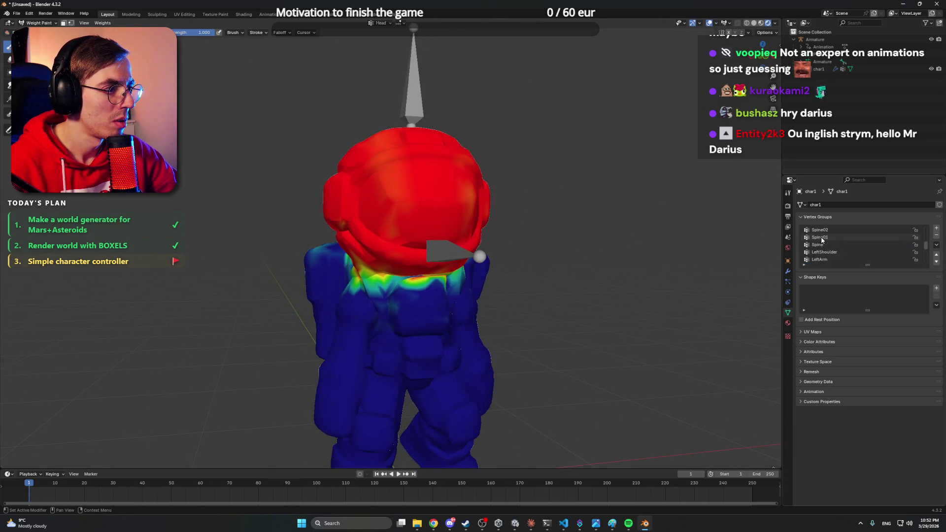
left_click(836, 231)
scroll(836, 235, "up", 4)
left_click(837, 230)
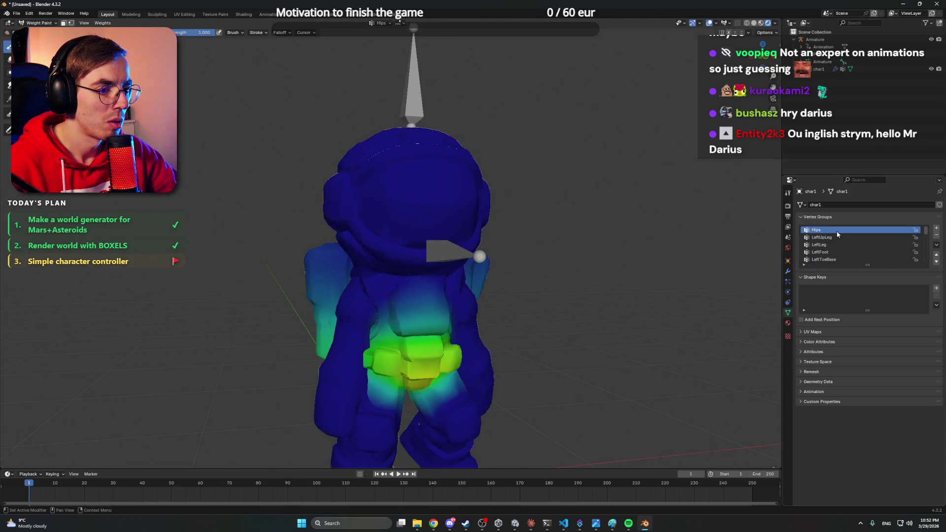
scroll(552, 239, "down", 4)
Toggle into Edit Mode and back to Weight Paint, then orbit to the astronaut's back.
key("ctrl+o")
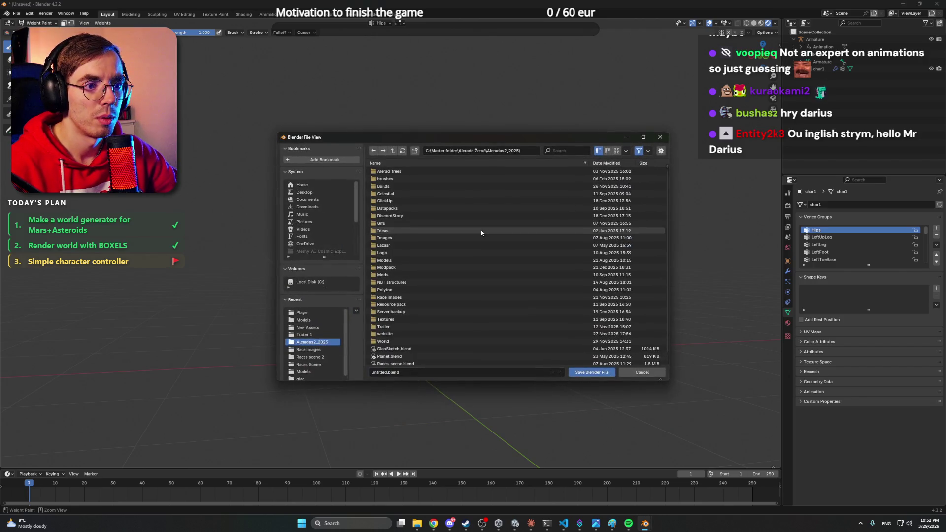
left_click(634, 376)
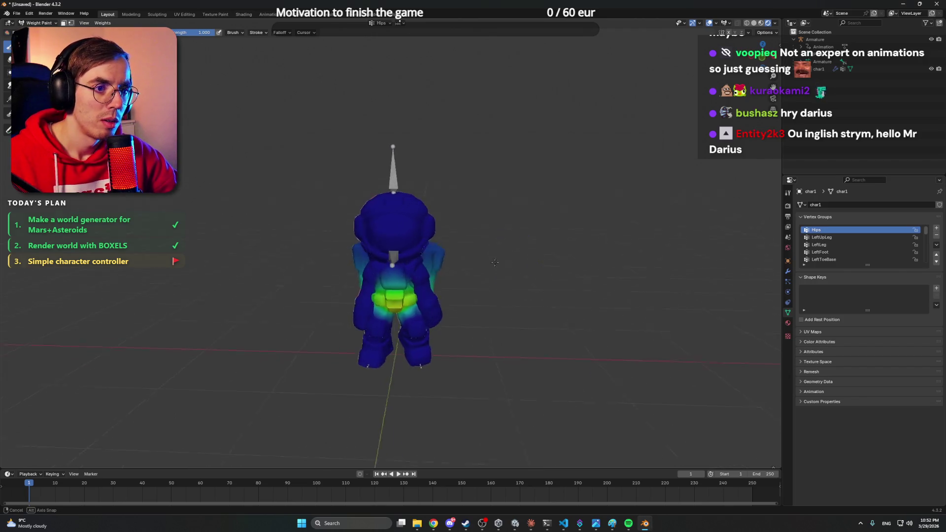
scroll(531, 255, "up", 6)
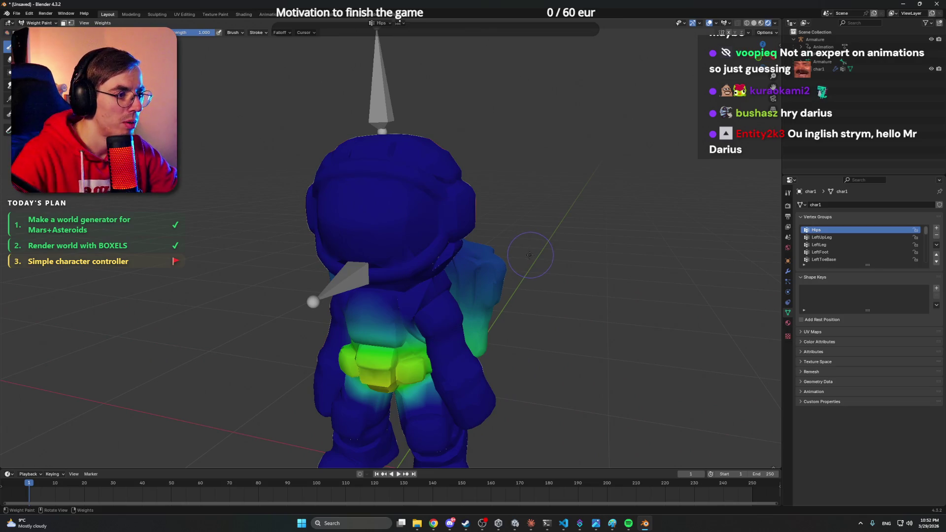
key("Tab")
scroll(516, 255, "down", 3)
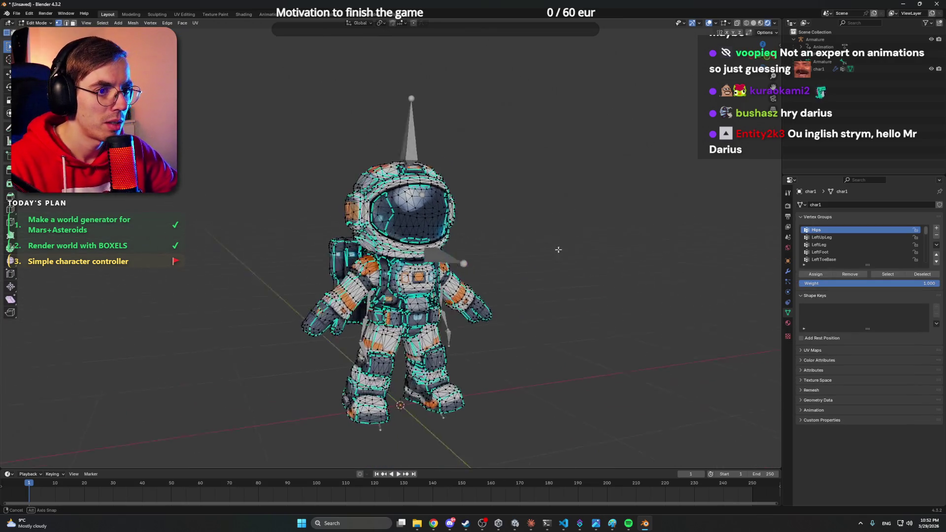
key("Tab")
left_click_drag(523, 254, 482, 253)
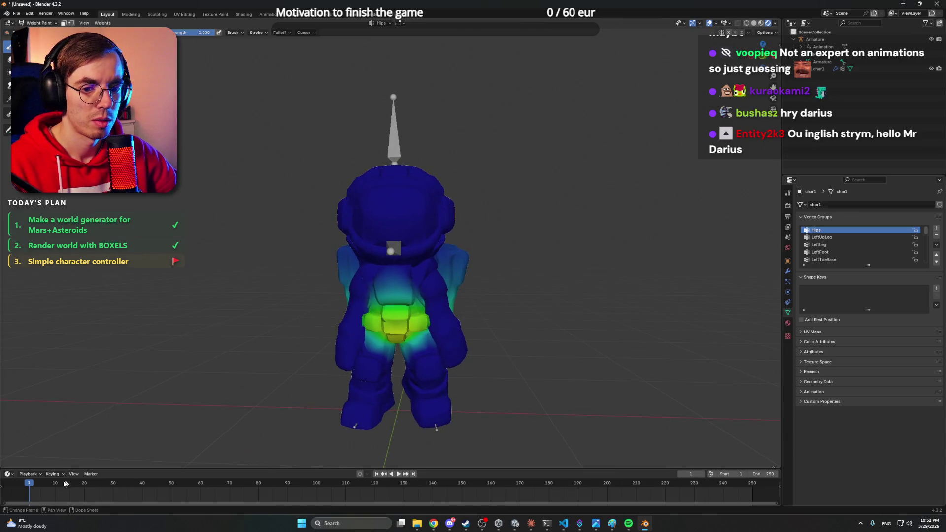
Play the animation, scrub to around frame 70, and drag the timeline's top border upward.
key("space")
mouse_move(137, 489)
left_mouse_down()
mouse_move(240, 488)
mouse_move(15, 483)
mouse_move(266, 485)
mouse_move(19, 483)
left_mouse_up()
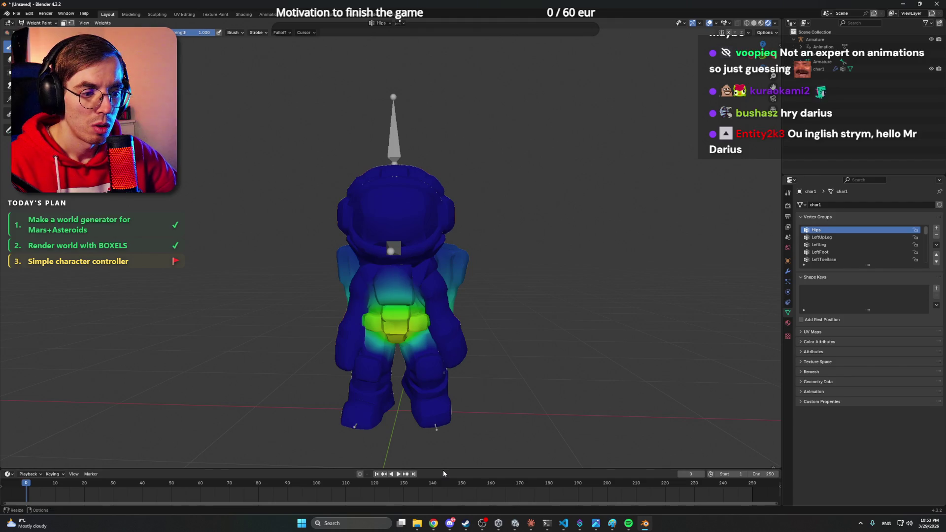
left_click_drag(444, 469, 456, 392)
left_click(74, 397)
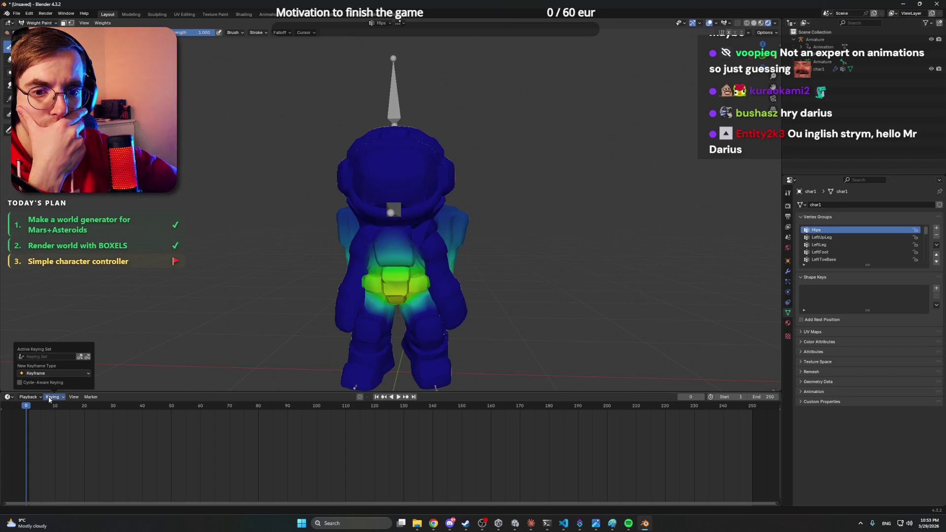
Open the Keying sets popover, then dismiss it and orbit the view.
mouse_move(52, 397)
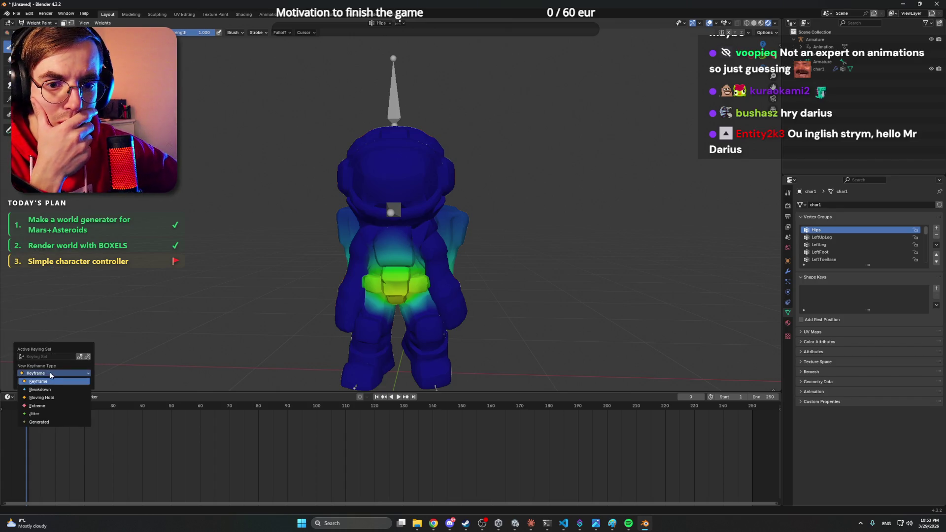
left_click(55, 357)
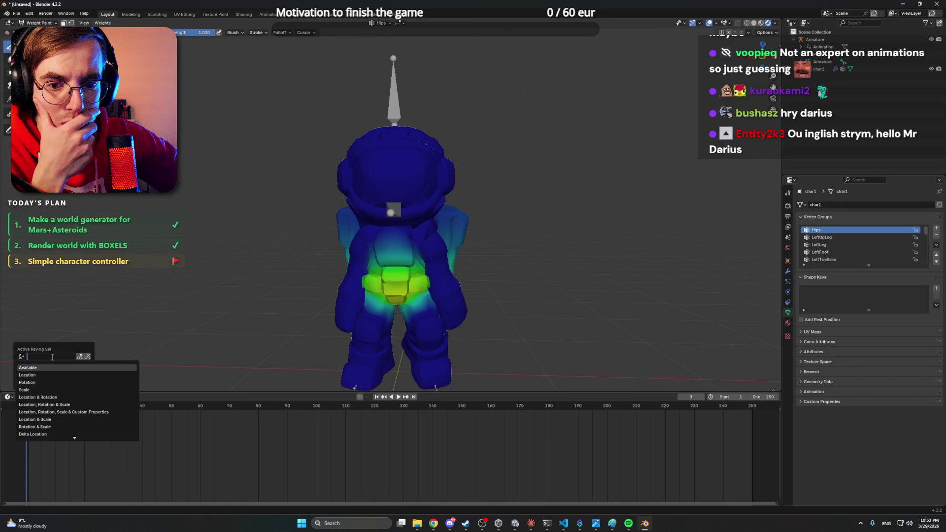
left_click_drag(162, 335, 229, 283)
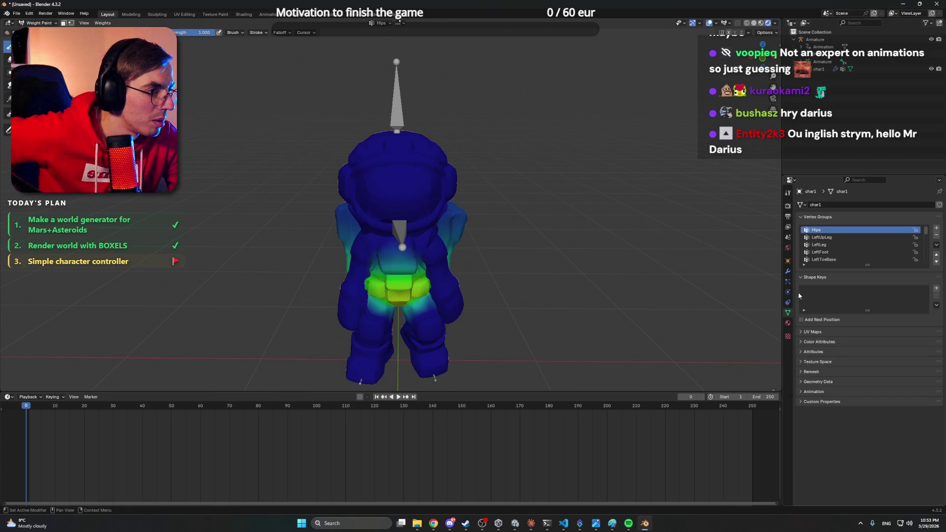
Expand the mesh's Animation properties, assign the Run_03 action and play it.
left_click(814, 392)
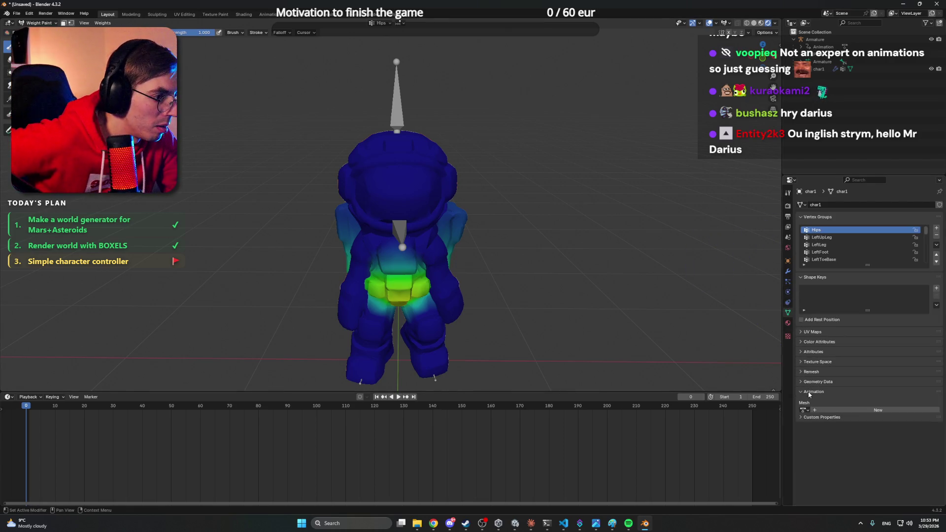
left_click(808, 411)
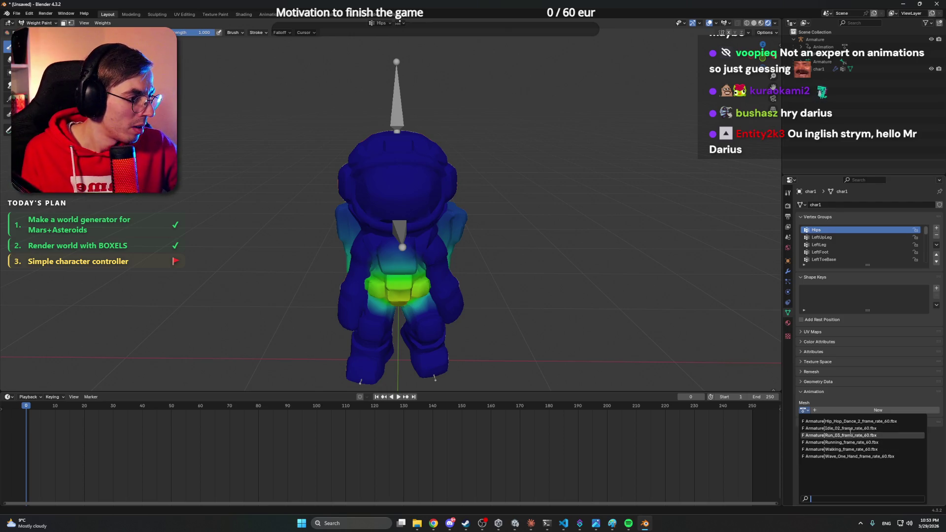
left_click(851, 435)
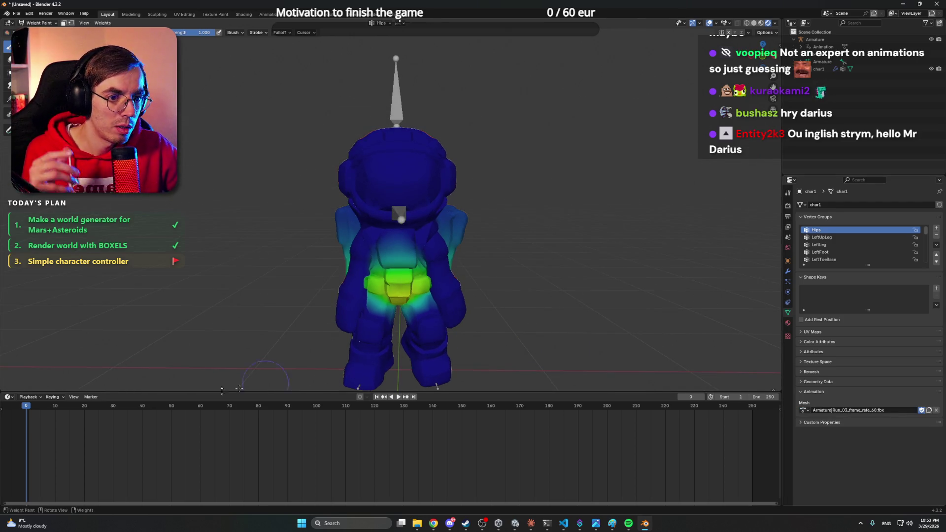
key("space")
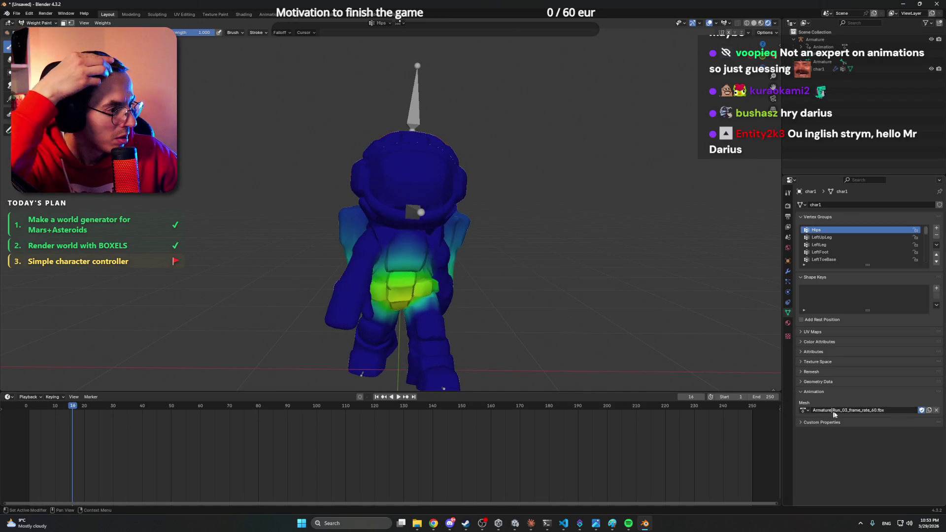
Swap to the Walking action, replay it from the start, then unlink the action.
left_click(804, 410)
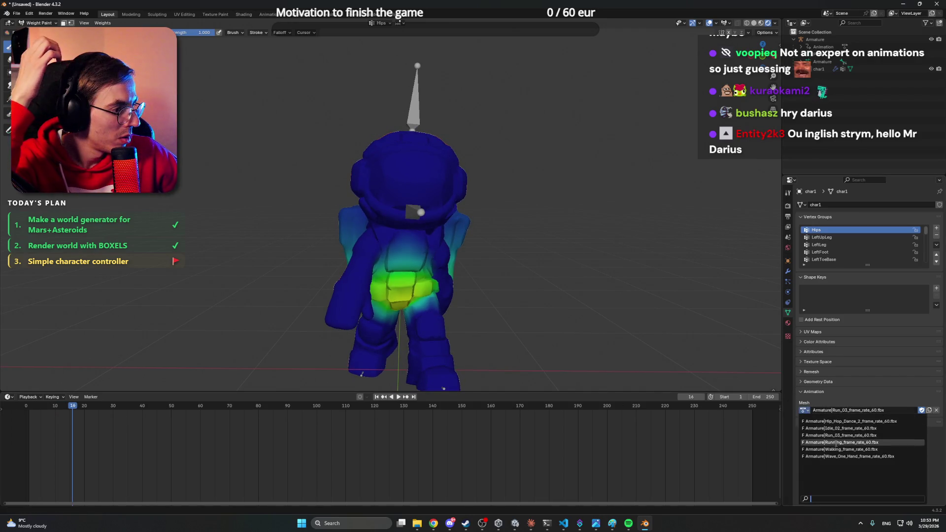
left_click(839, 449)
left_click_drag(70, 408, 16, 408)
key("space")
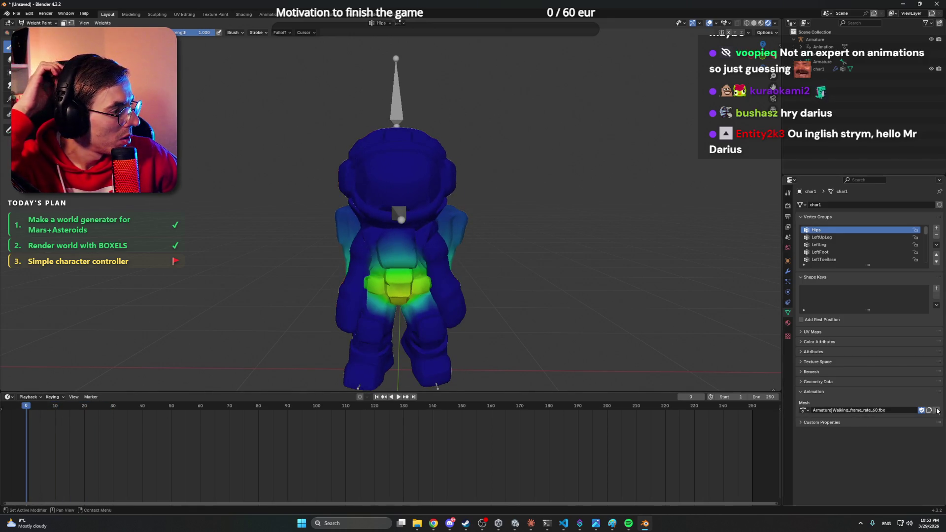
left_click(937, 411)
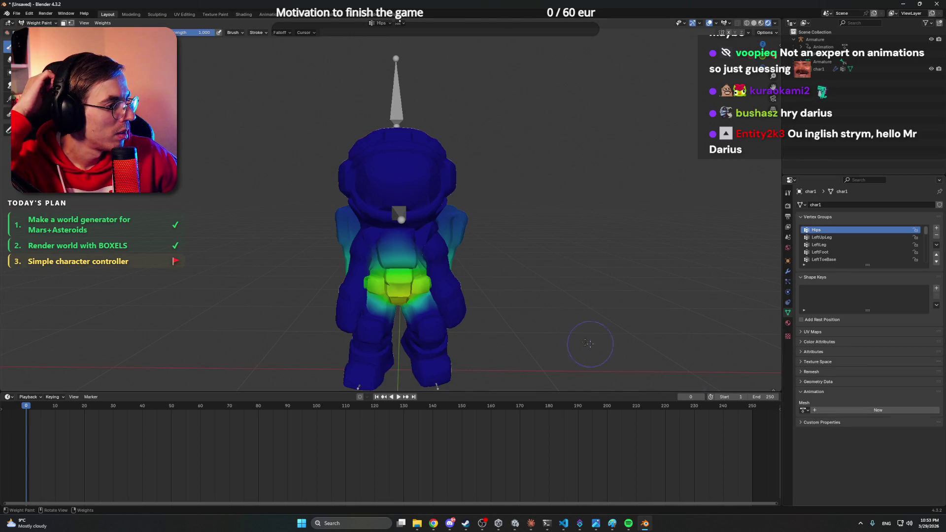
mouse_move(589, 344)
left_mouse_down()
mouse_move(494, 317)
mouse_move(549, 318)
left_mouse_up()
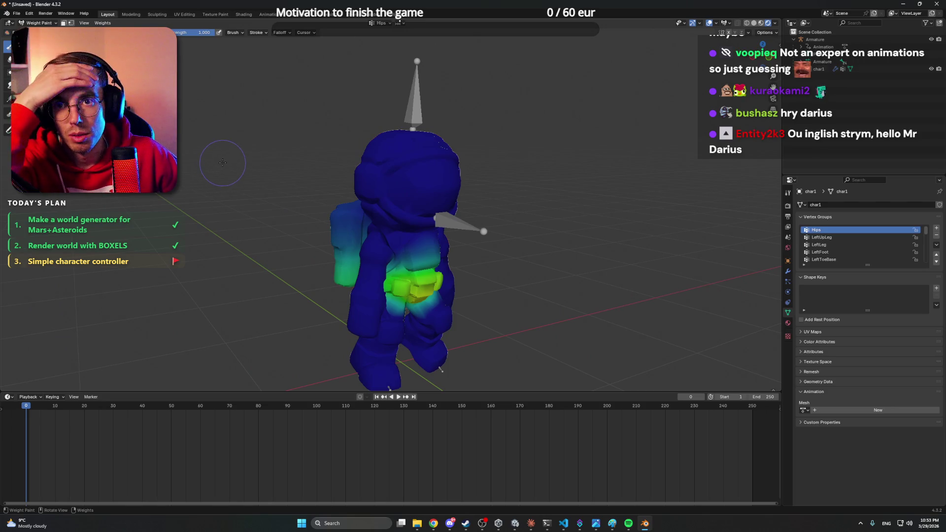
Look through the timeline, window and editor type menus without changing anything, then orbit behind the astronaut.
left_click(74, 397)
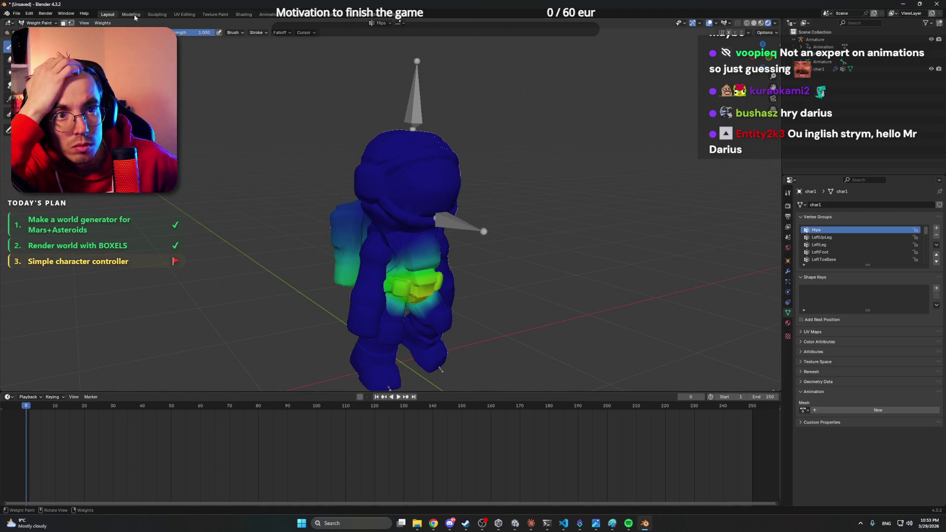
left_click(66, 14)
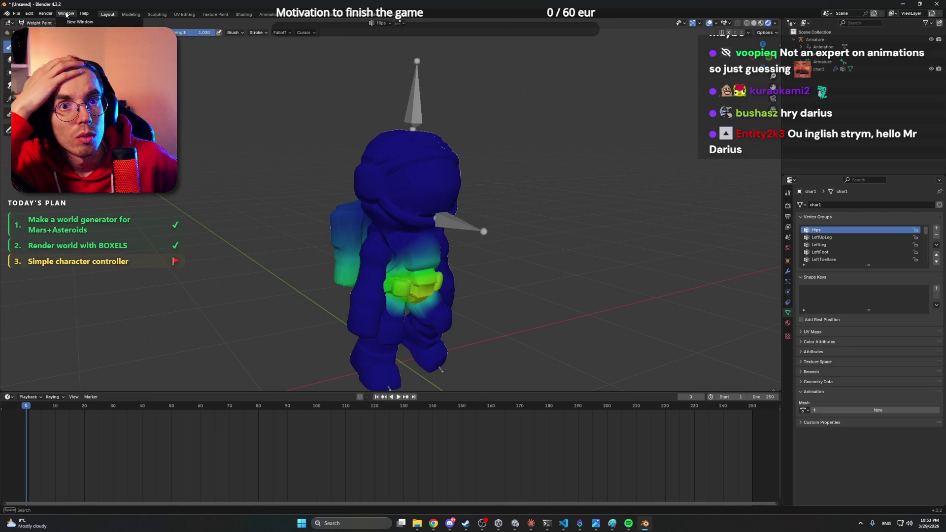
left_click(9, 23)
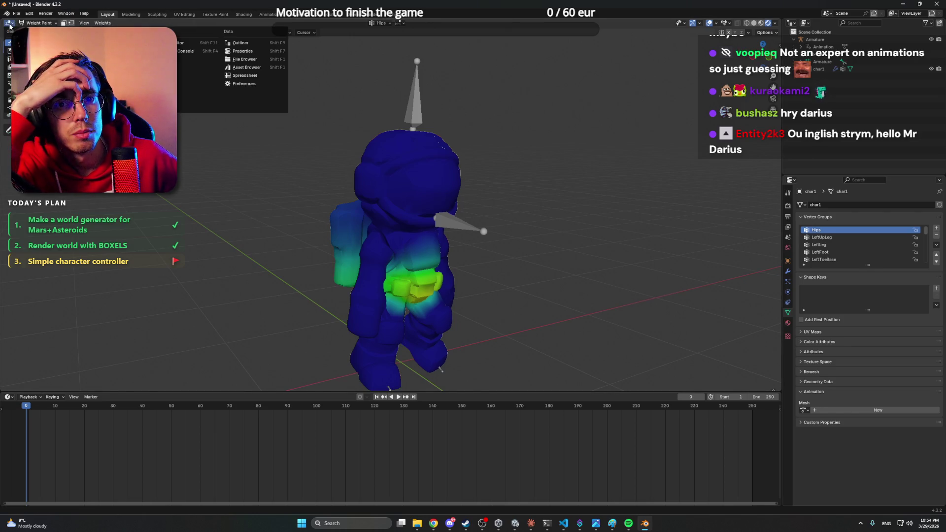
left_click(8, 397)
key("Escape")
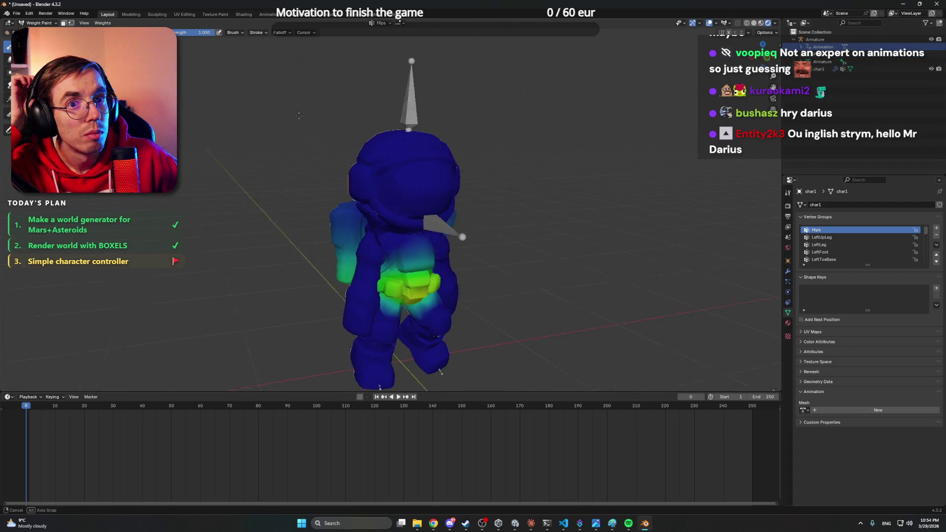
left_click_drag(69, 49, 8, 48)
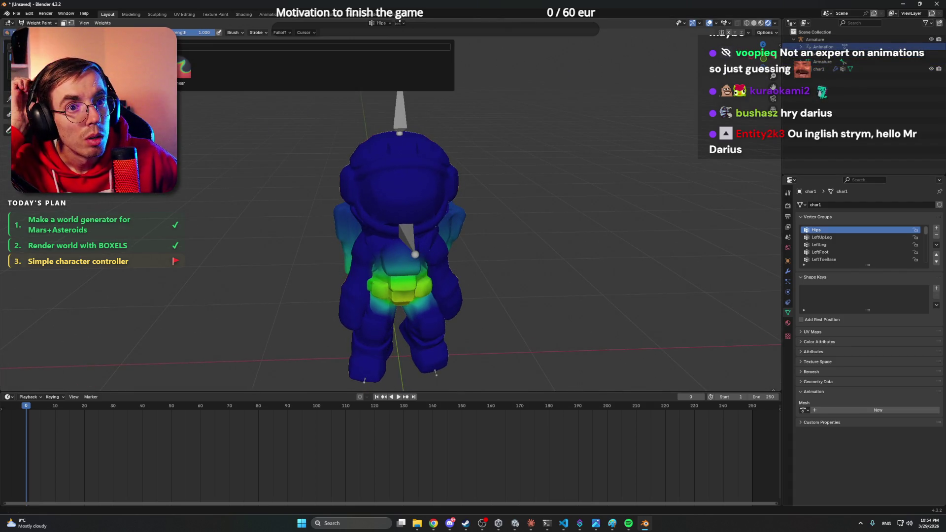
Show the Head vertex group from the header dropdown and zoom out on the astronaut.
key("shift+space")
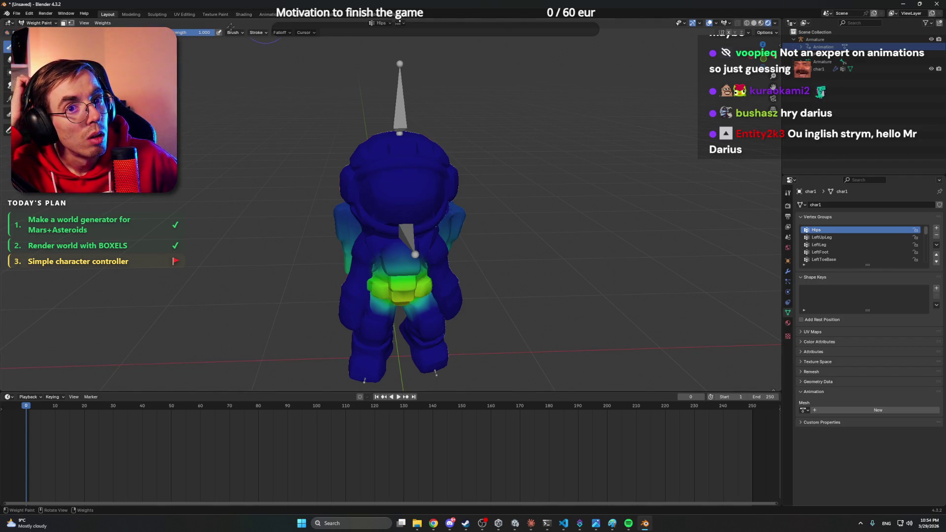
left_click(383, 24)
scroll(371, 57, "down", 15)
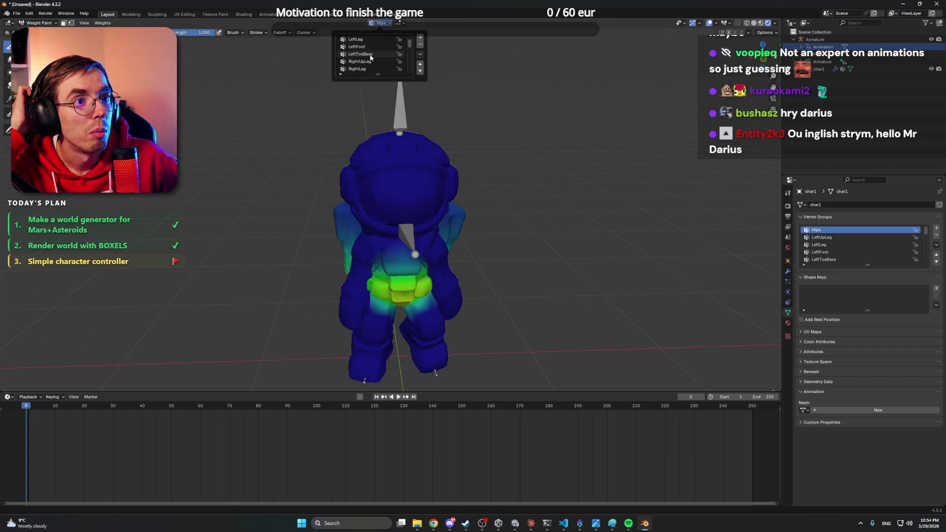
left_click(367, 69)
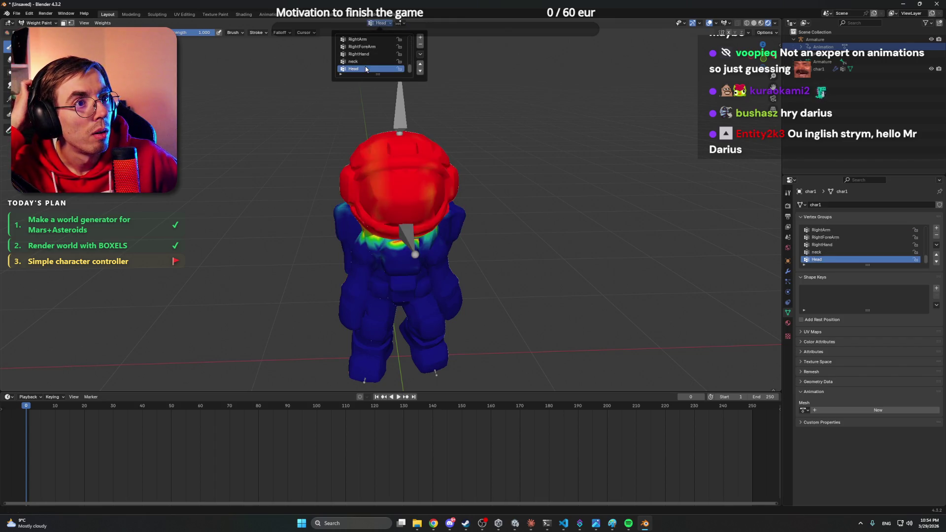
left_click(403, 24)
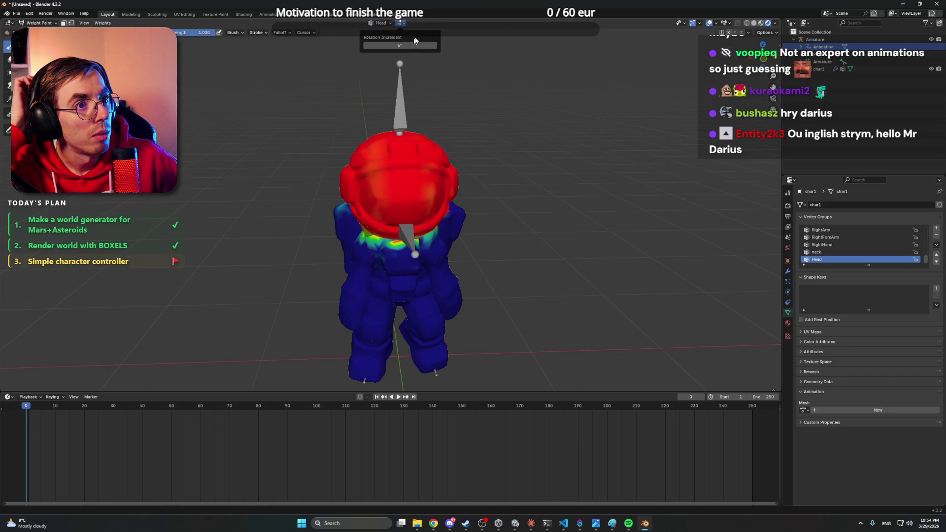
left_click_drag(761, 56, 745, 62)
scroll(491, 154, "down", 3)
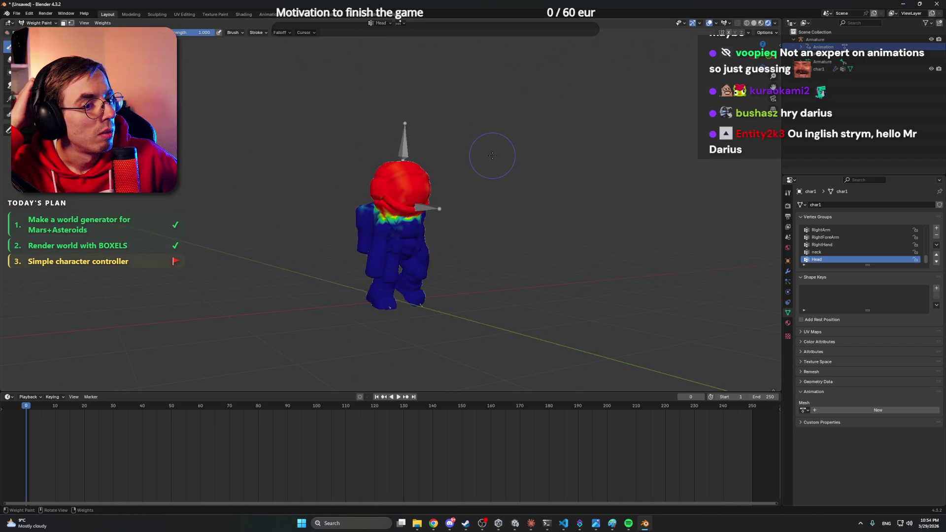
left_click(16, 13)
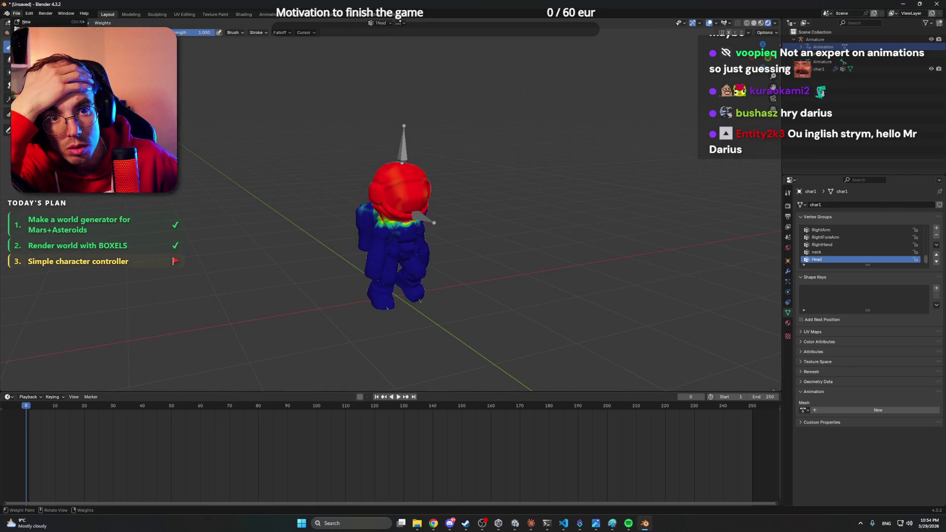
Start an FBX export and review its Animation and Geometry options.
left_click(157, 189)
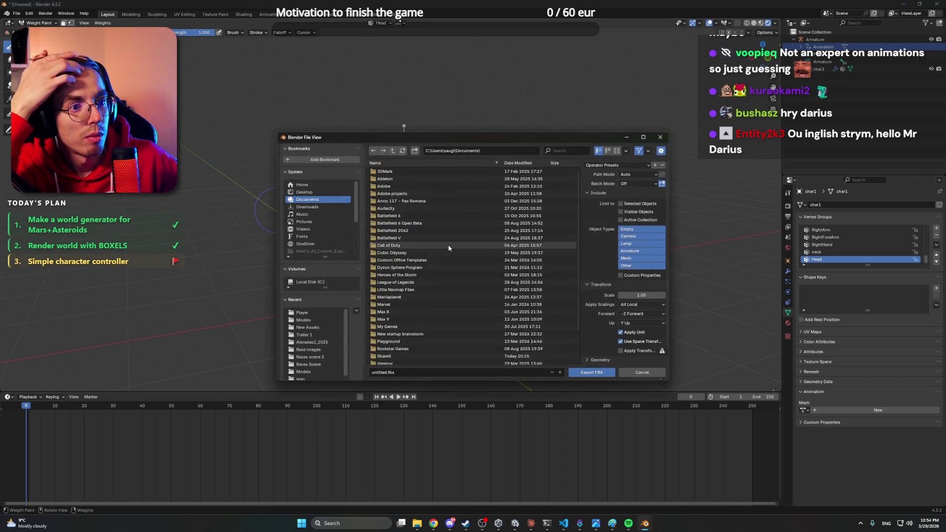
left_click(397, 373)
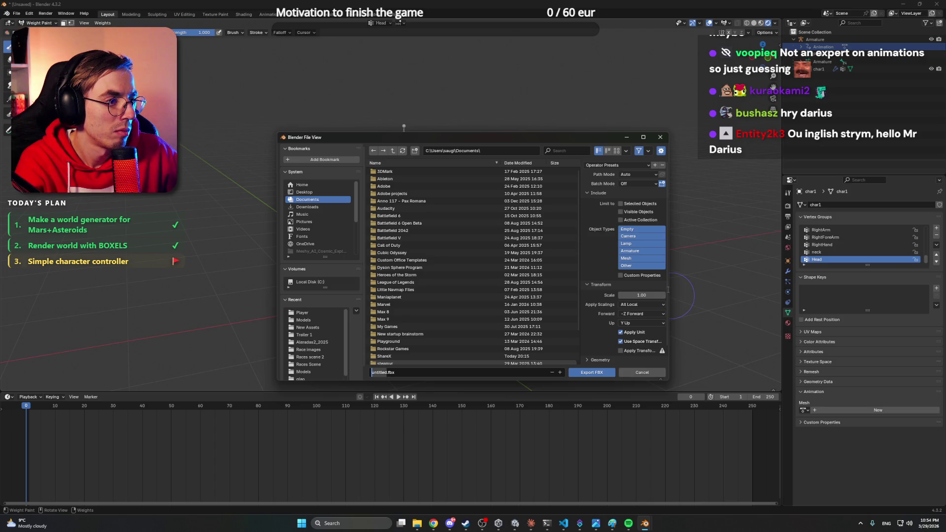
scroll(666, 290, "down", 2)
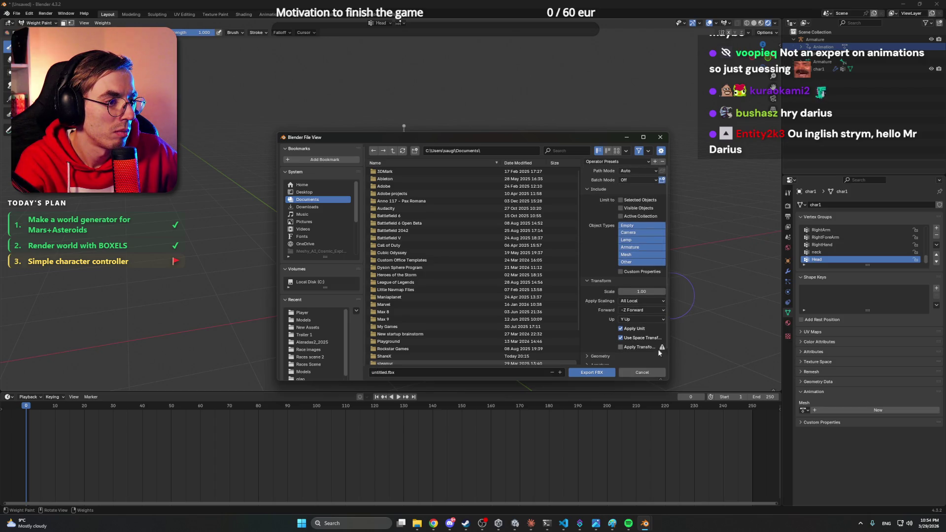
scroll(662, 352, "down", 3)
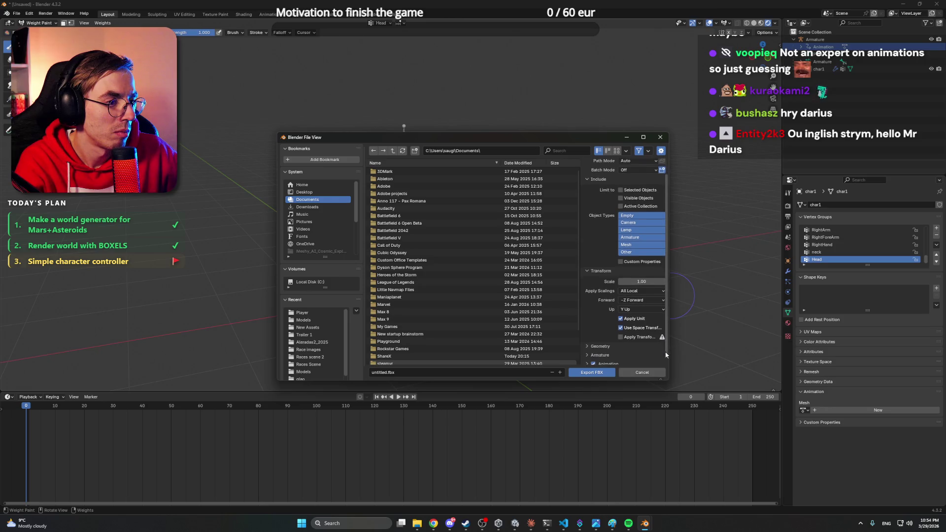
left_click(587, 361)
scroll(587, 345, "down", 5)
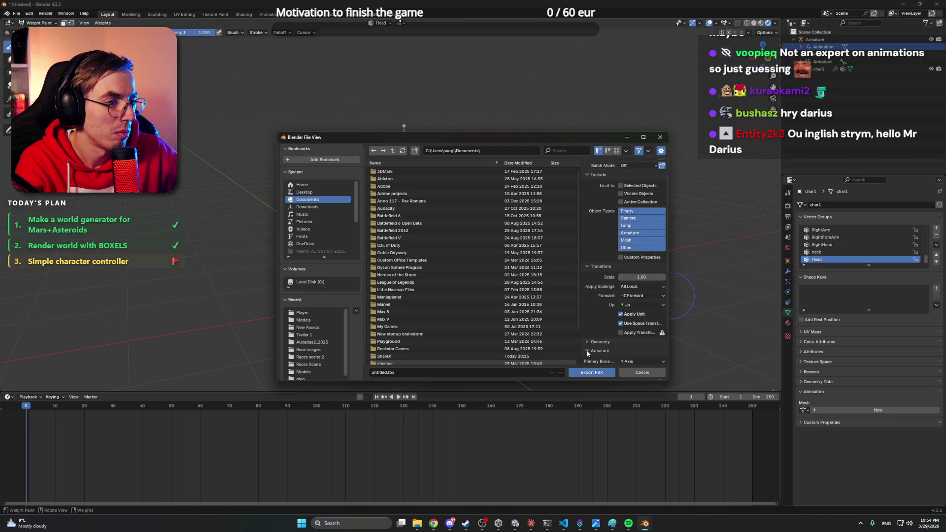
left_click(589, 341)
scroll(588, 325, "down", 3)
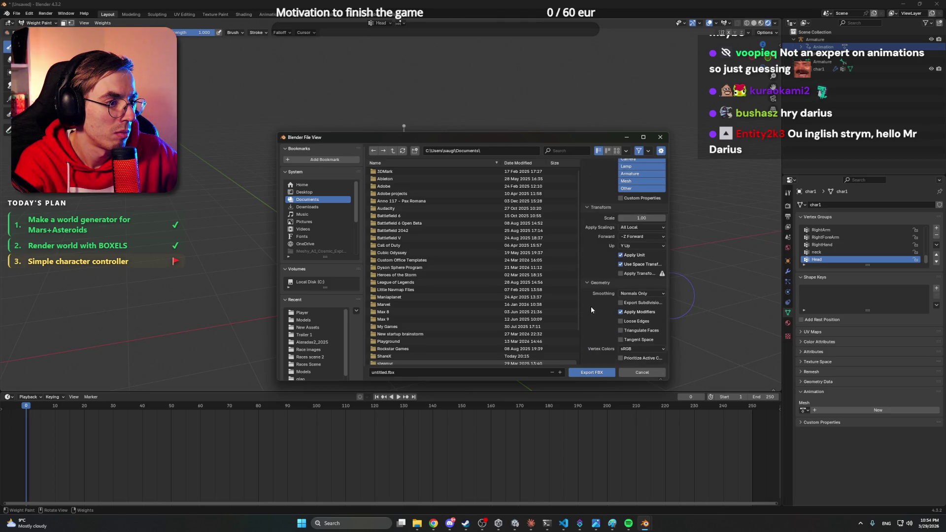
scroll(591, 306, "down", 1)
left_click(588, 269)
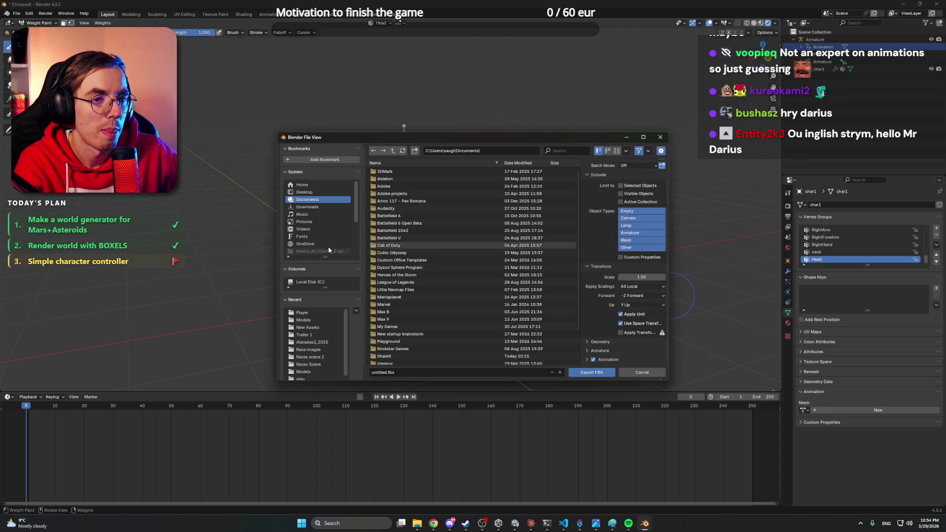
scroll(330, 327, "down", 1)
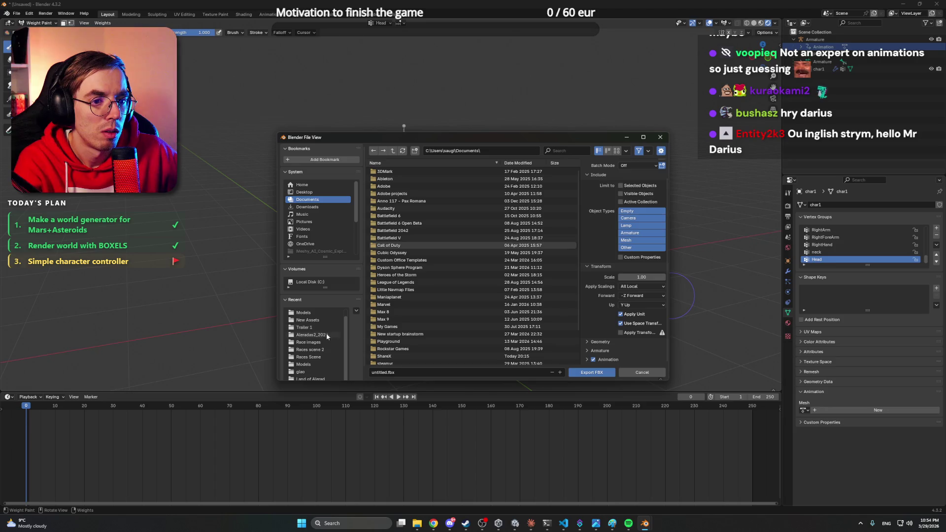
scroll(323, 357, "up", 1)
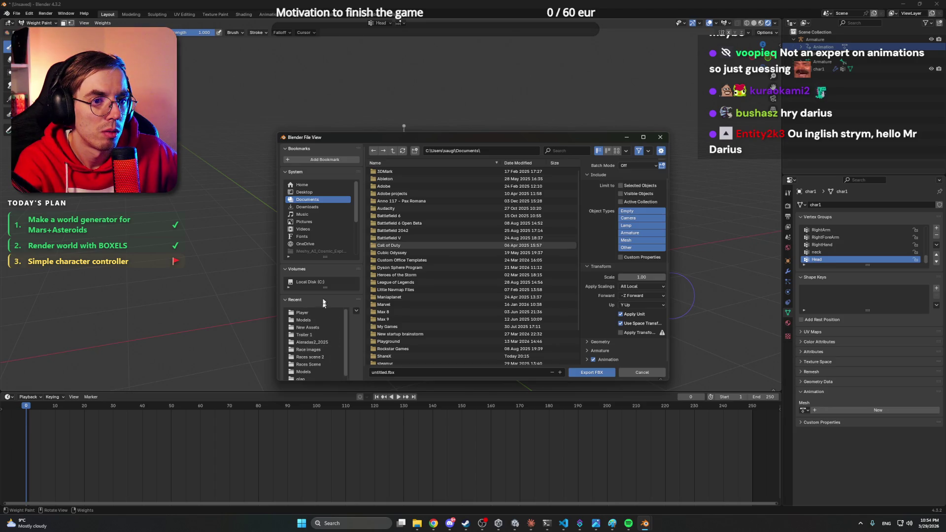
scroll(323, 219, "down", 8)
Export to Sparkonauts\Work files as PlayerModel_fixed.fbx.
left_click(322, 222)
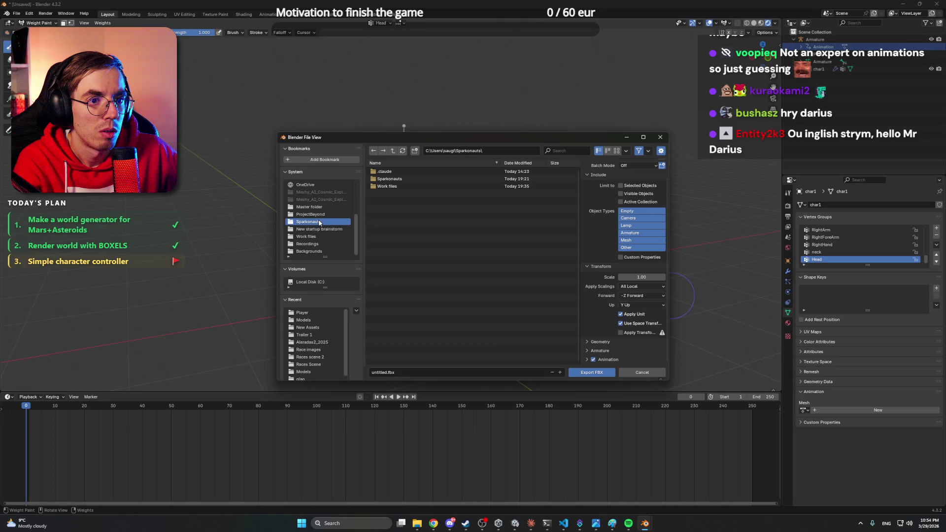
double_click(406, 185)
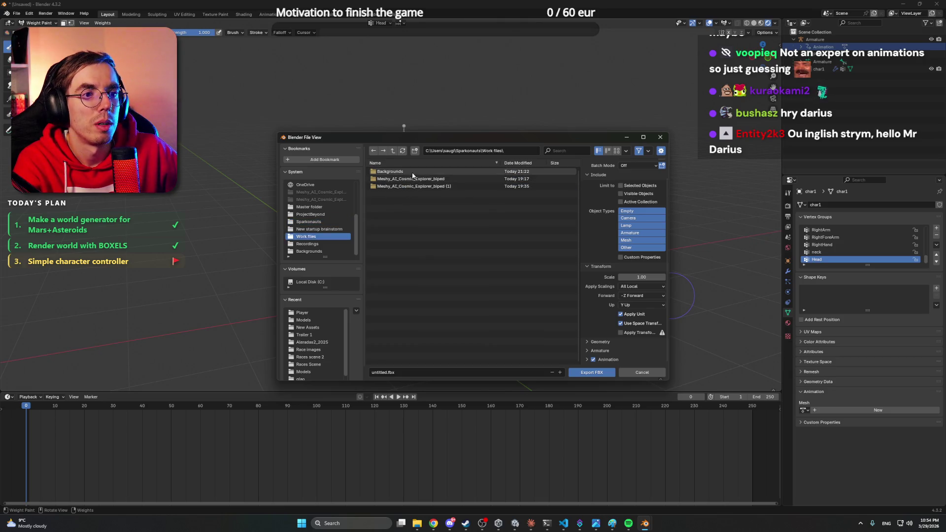
left_click(382, 372)
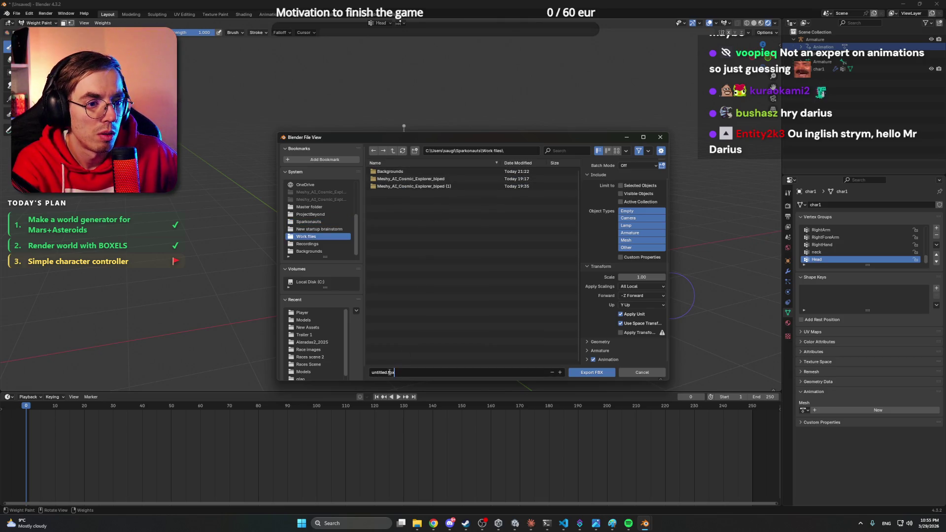
type("PlayerModel_fix")
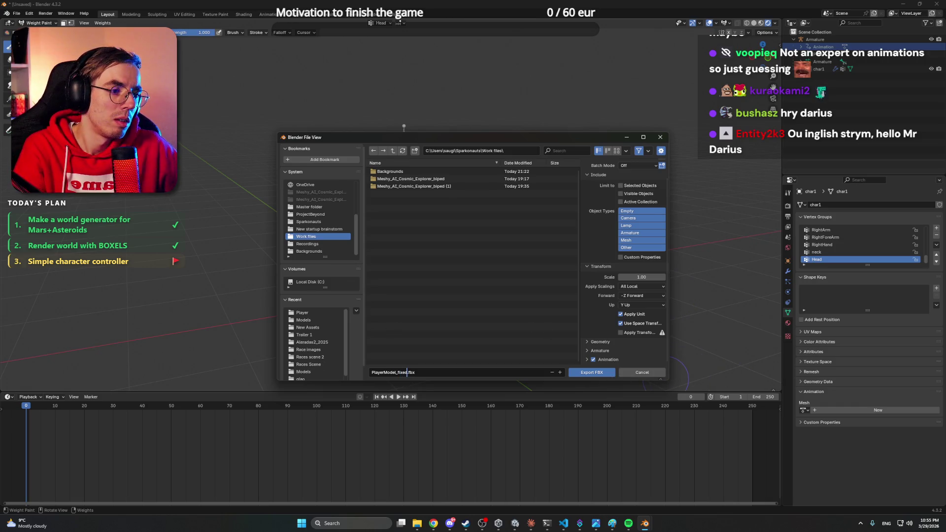
key("Return")
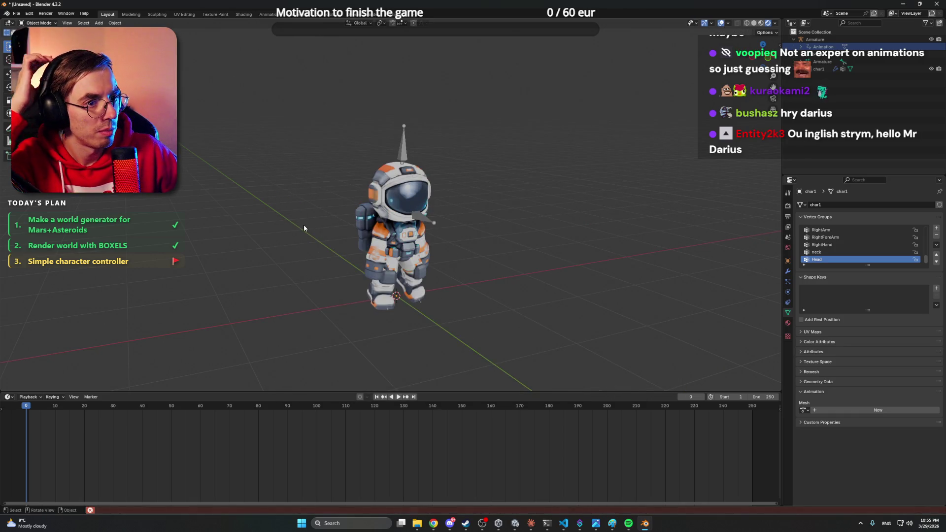
Orbit the textured astronaut and begin saving the blend file from the Aleradas2_2025 folder.
mouse_move(304, 229)
left_mouse_down()
mouse_move(498, 253)
mouse_move(448, 256)
mouse_move(494, 249)
mouse_move(475, 245)
left_mouse_up()
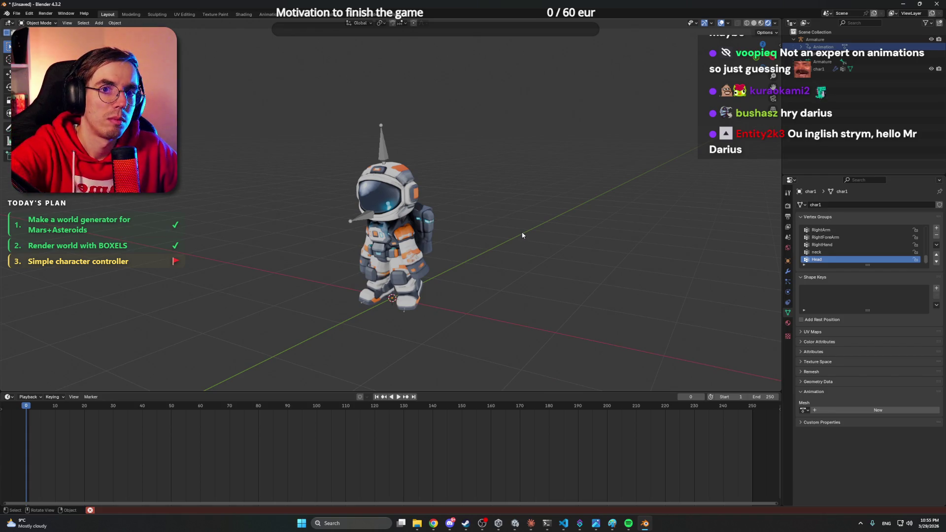
key("ctrl+o")
left_click(649, 373)
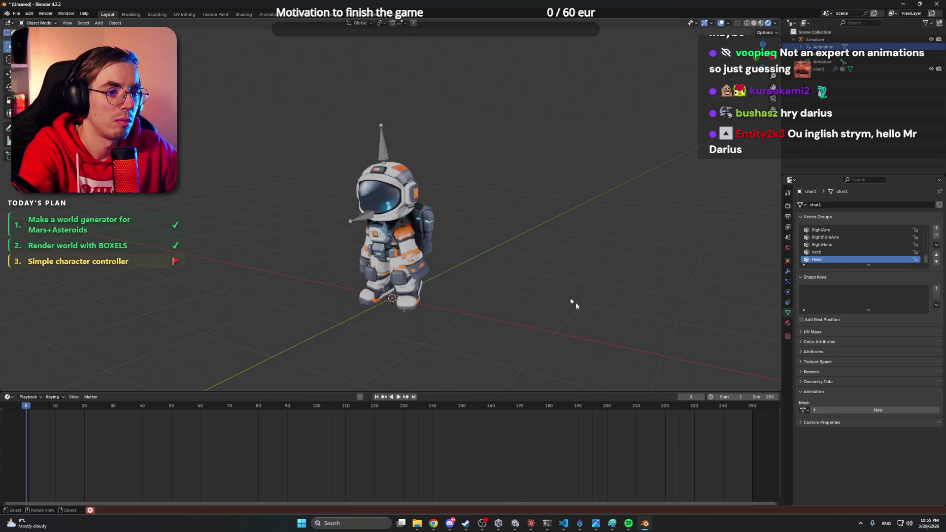
key("ctrl+s")
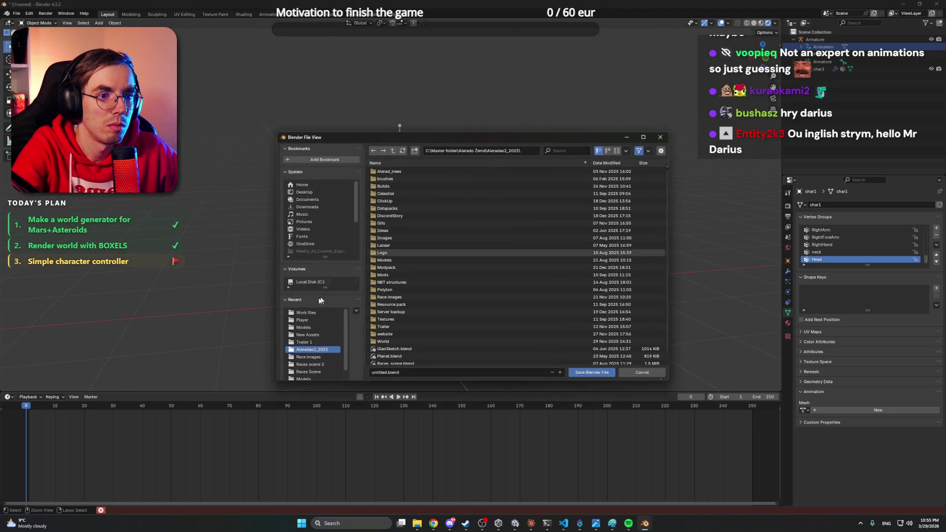
left_click(325, 342)
scroll(324, 348, "up", 1)
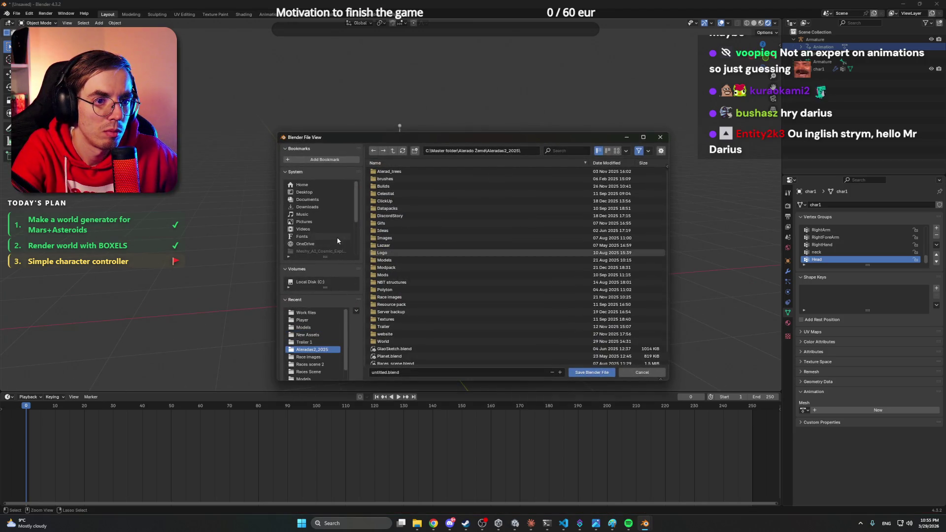
scroll(338, 240, "down", 3)
Save the scene into Sparkonauts\Work files as PlayerModel.blend.
left_click(328, 253)
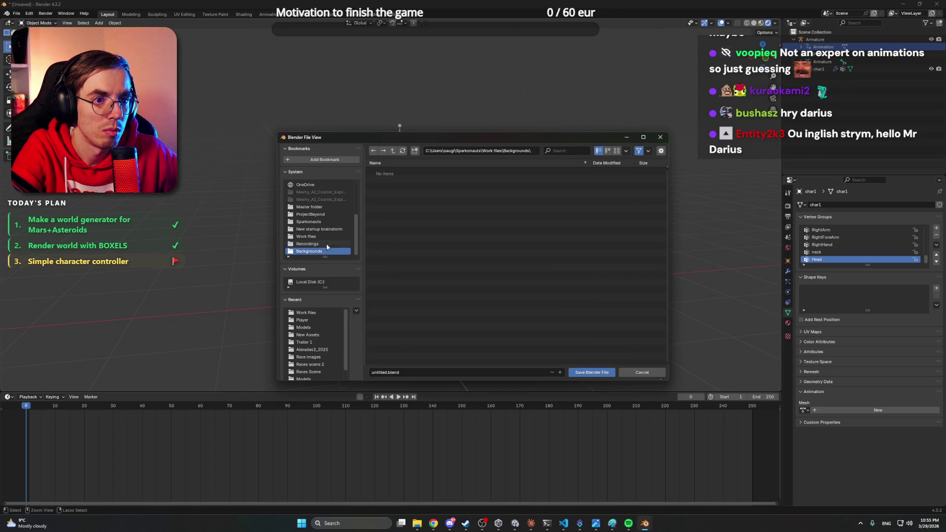
left_click(337, 222)
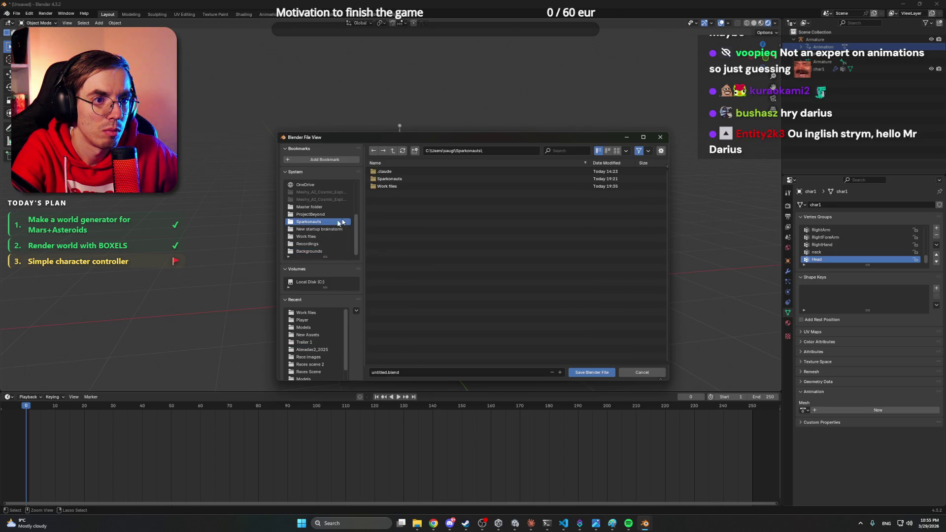
double_click(403, 186)
left_click(400, 372)
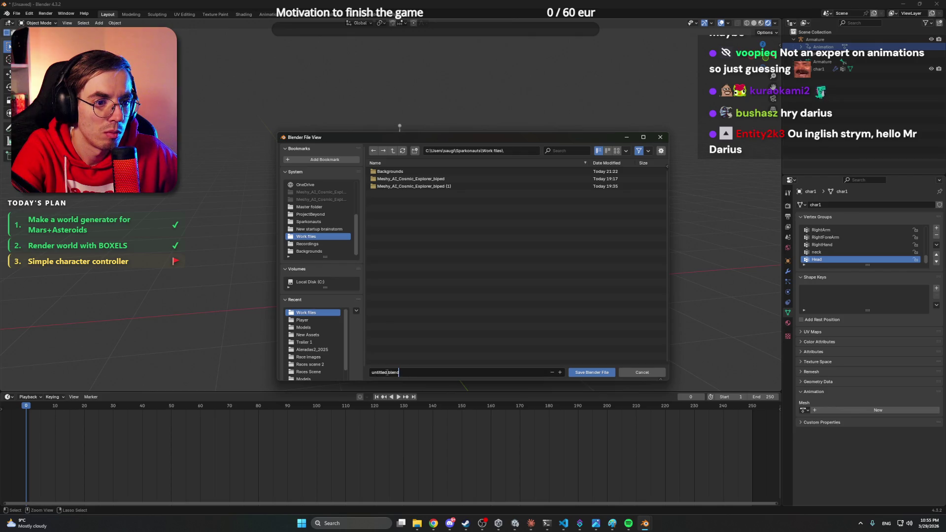
type("PlayerModel")
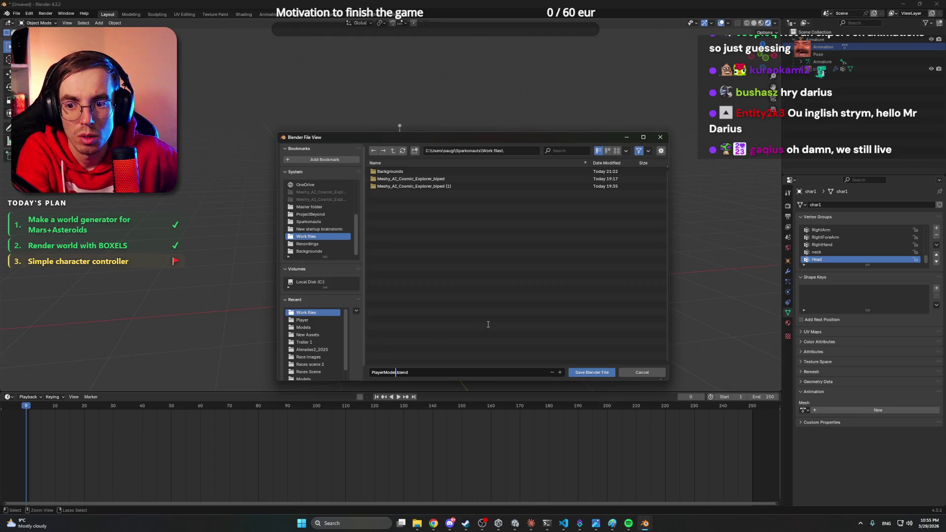
key("Return")
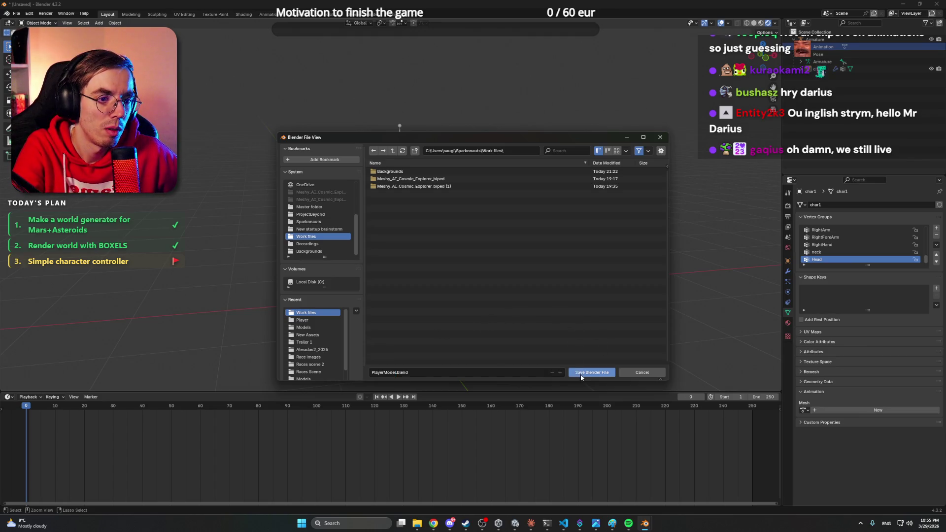
left_click(580, 374)
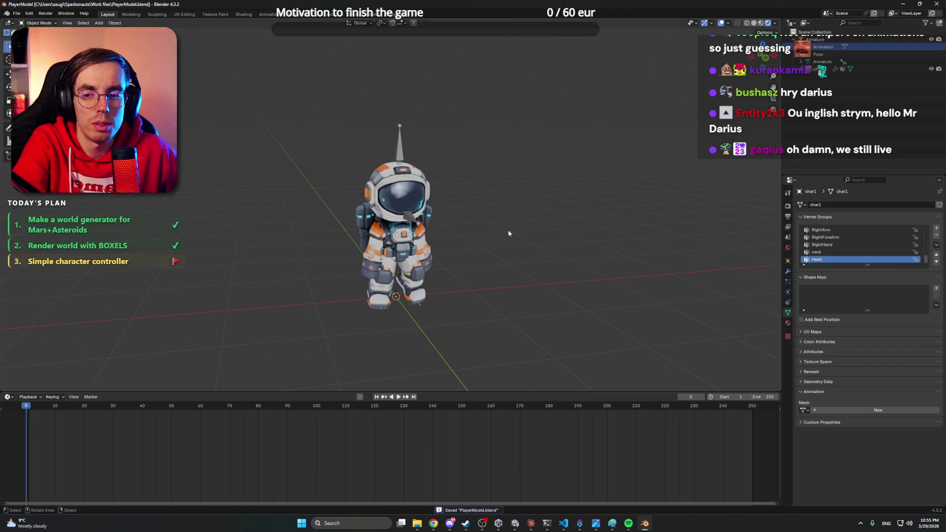
mouse_move(508, 233)
left_mouse_down()
mouse_move(490, 237)
mouse_move(521, 238)
left_mouse_up()
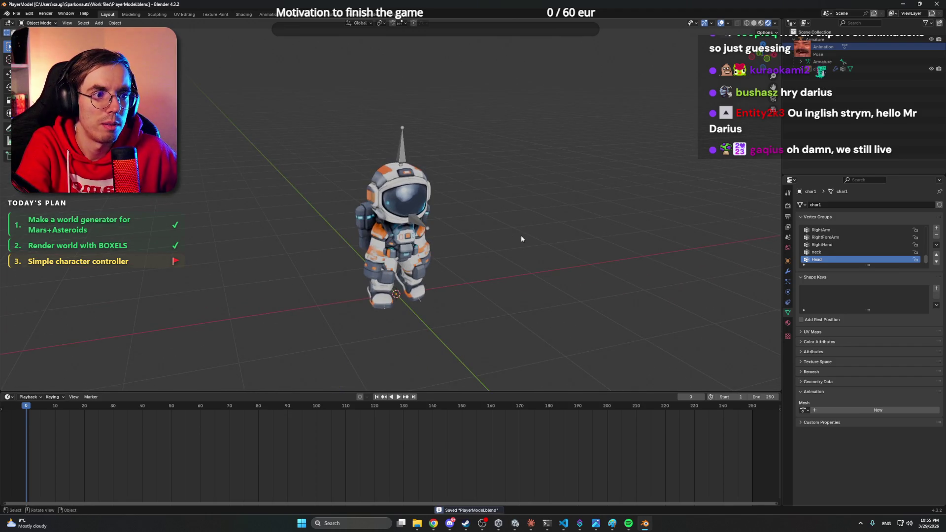
Close Blender and minimize Spotify, VS Code, the Backgrounds and Builds folders, and Claude.
left_click(936, 4)
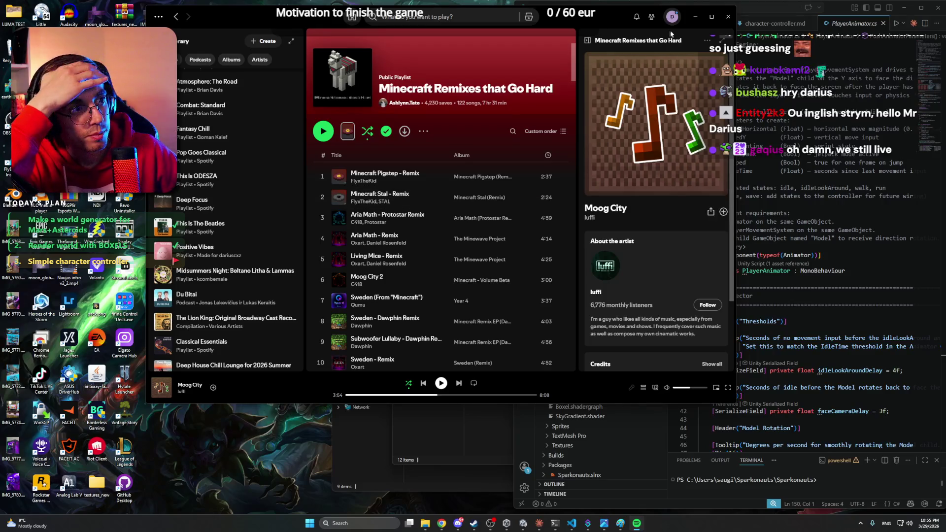
left_click(695, 17)
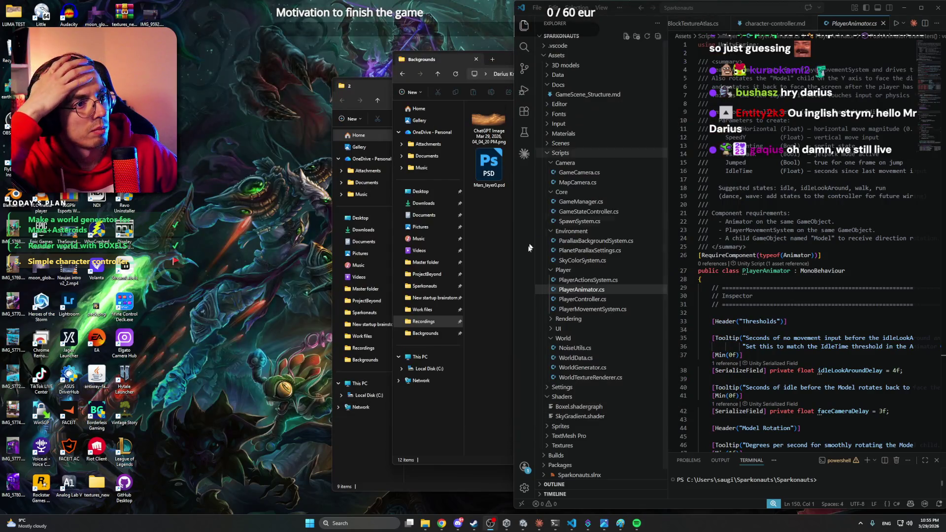
left_click(905, 8)
left_click(716, 71)
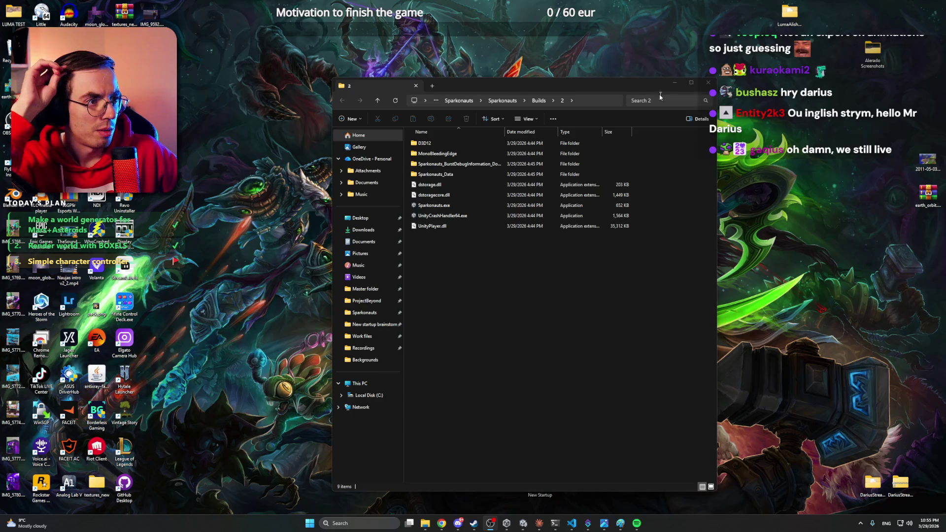
left_click(674, 83)
left_click(524, 524)
left_click(540, 524)
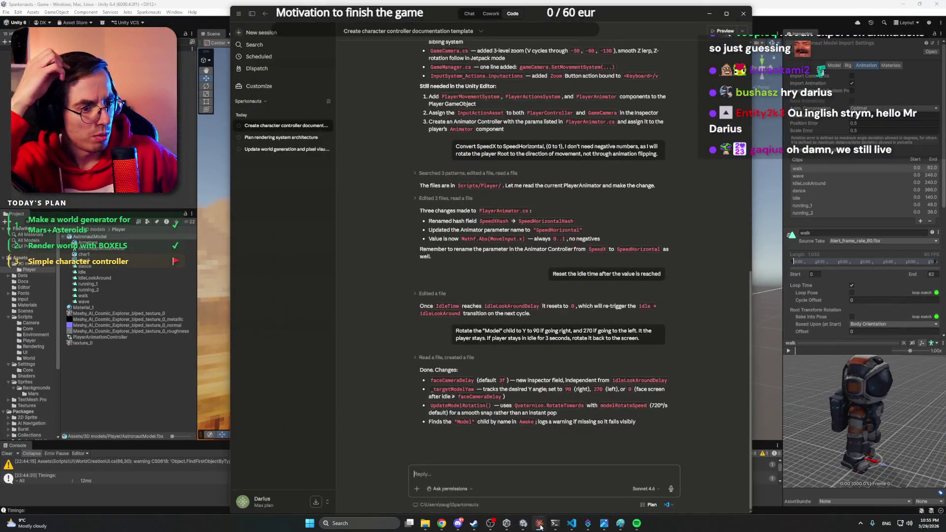
left_click(540, 524)
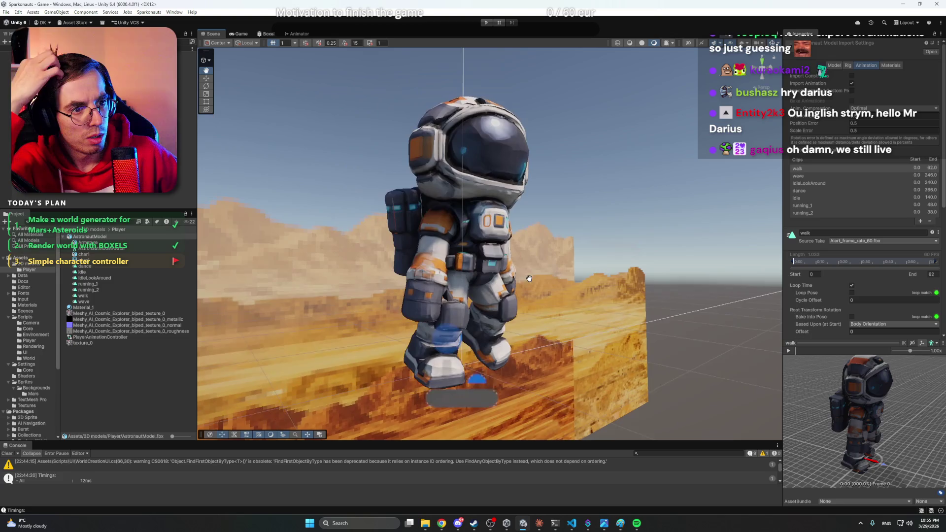
Select AstronautModel and review its Rig and Model tabs, leaving mesh compression Off.
left_click(94, 240)
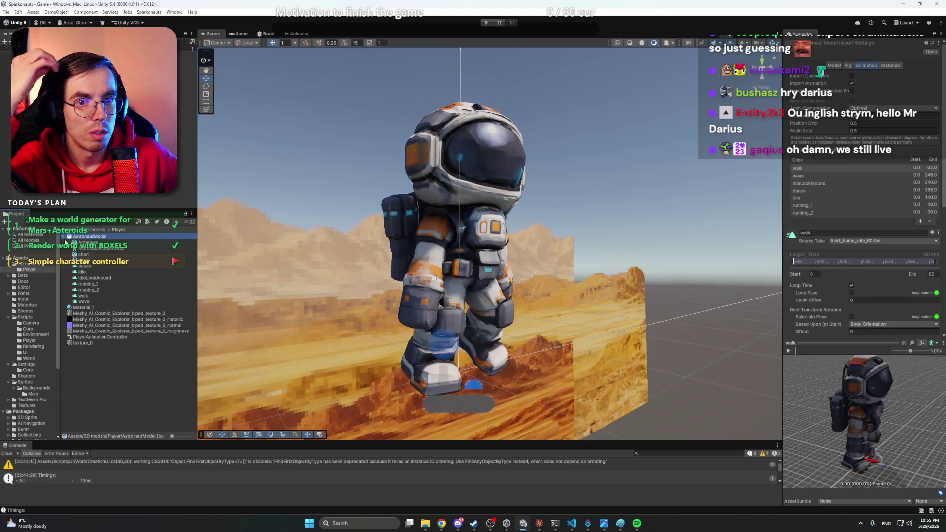
left_click(64, 237)
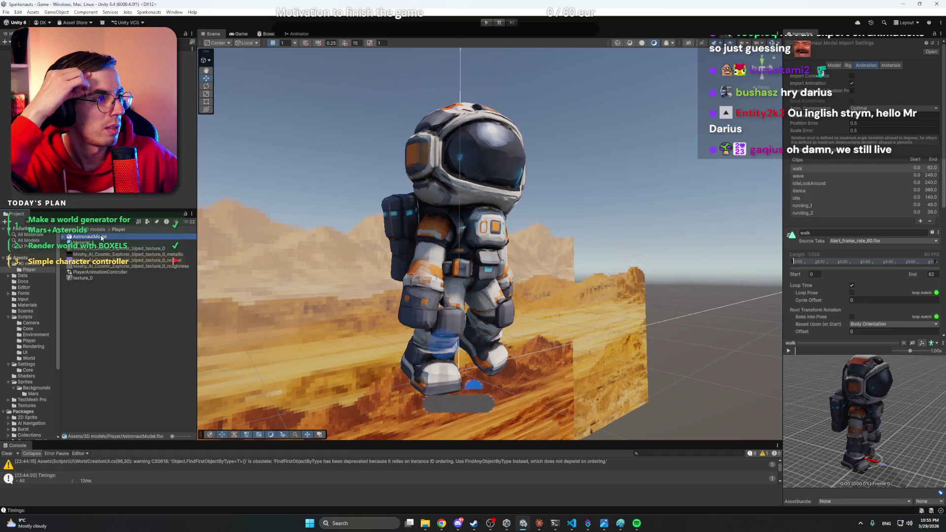
left_click(848, 65)
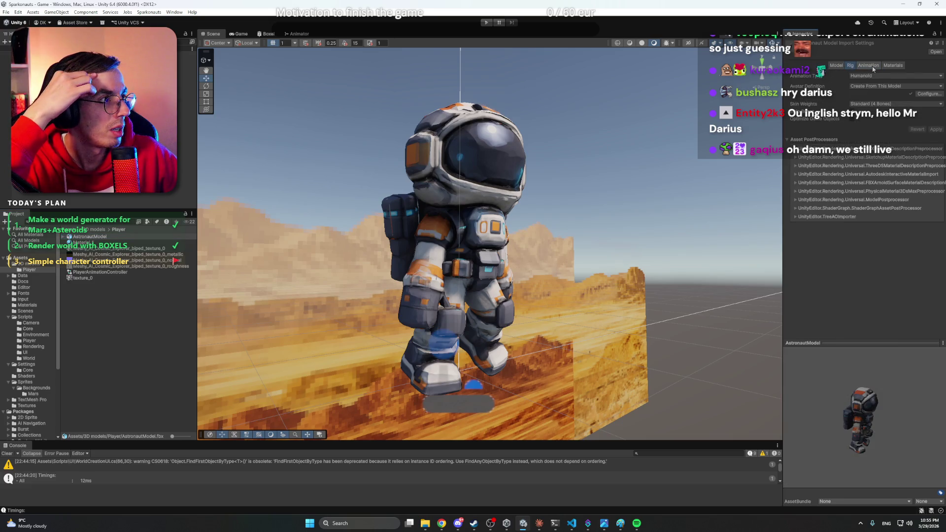
left_click(836, 66)
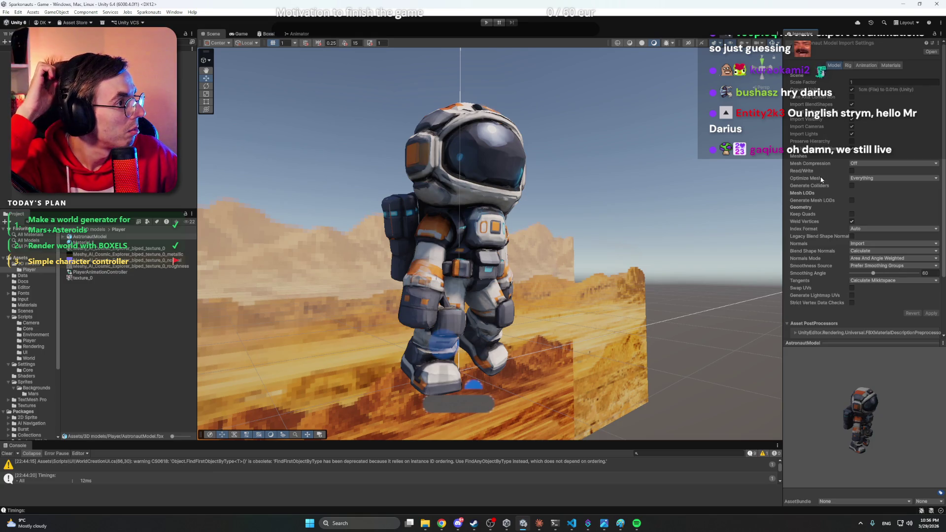
left_click(852, 164)
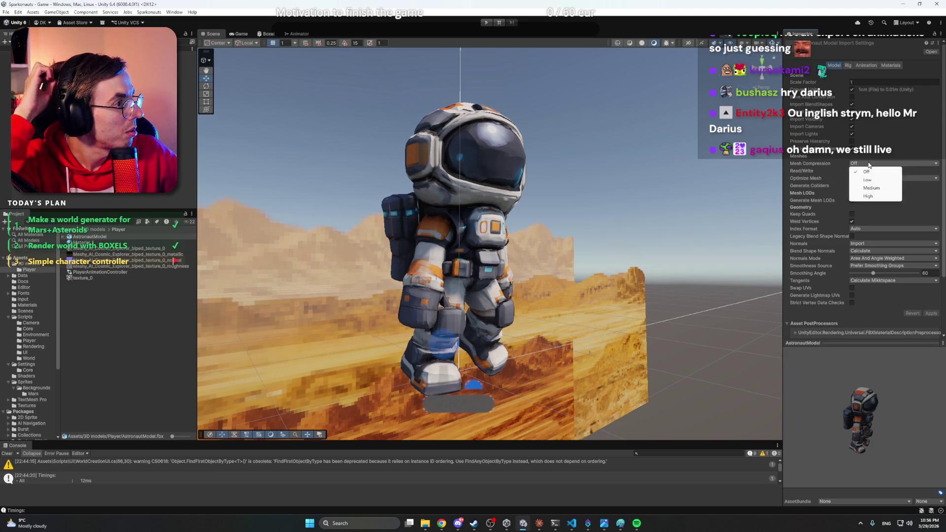
left_click(787, 171)
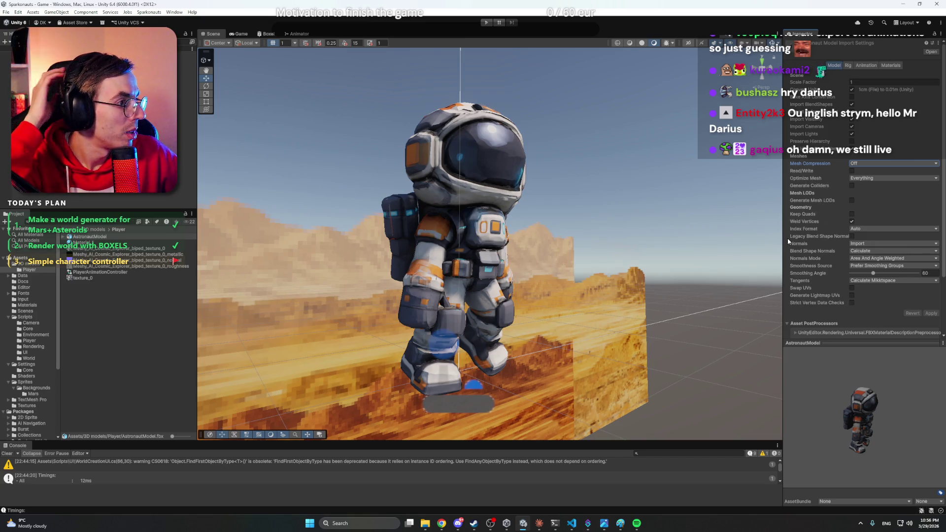
scroll(788, 241, "down", 3)
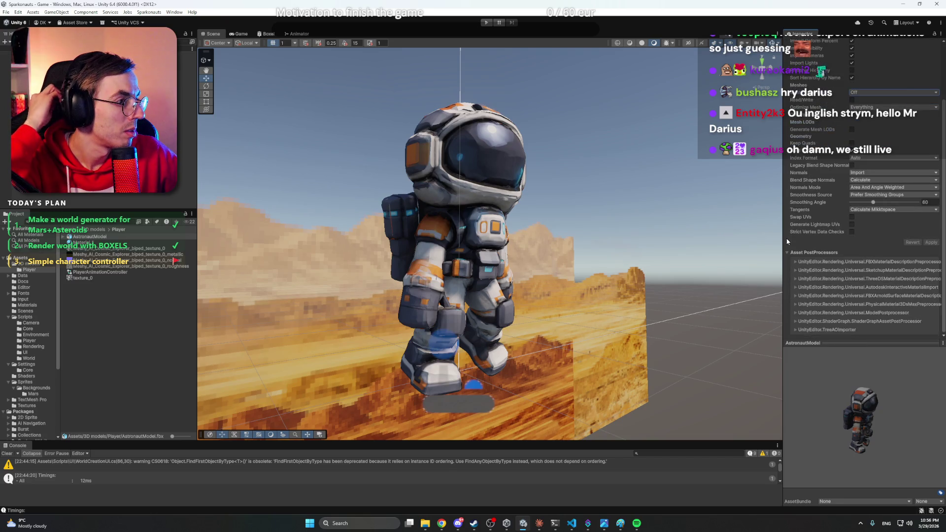
scroll(787, 241, "up", 3)
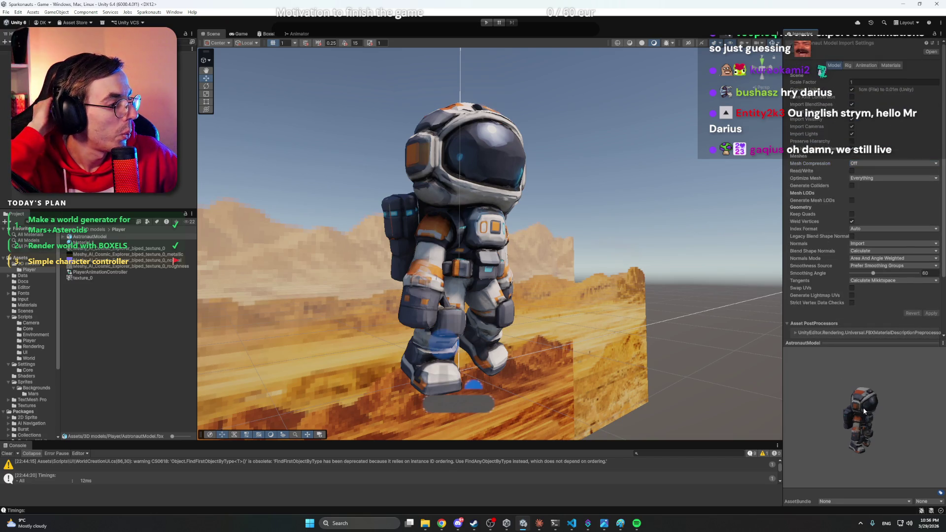
mouse_move(854, 405)
left_mouse_down()
mouse_move(773, 377)
mouse_move(803, 396)
mouse_move(868, 406)
mouse_move(865, 365)
left_mouse_up()
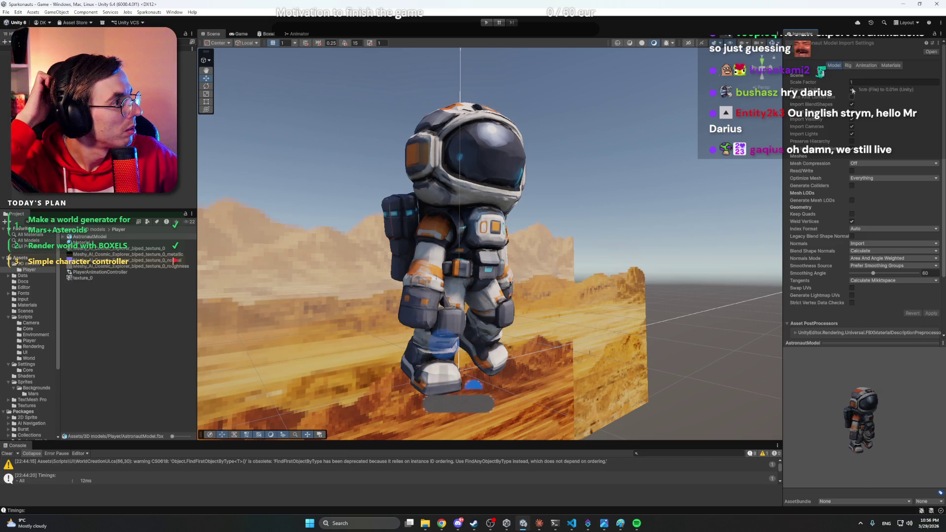
Check the Animation and Materials tabs, keep MaterialDescription import, then enter Play mode.
left_click(851, 67)
left_click(868, 65)
left_click(880, 65)
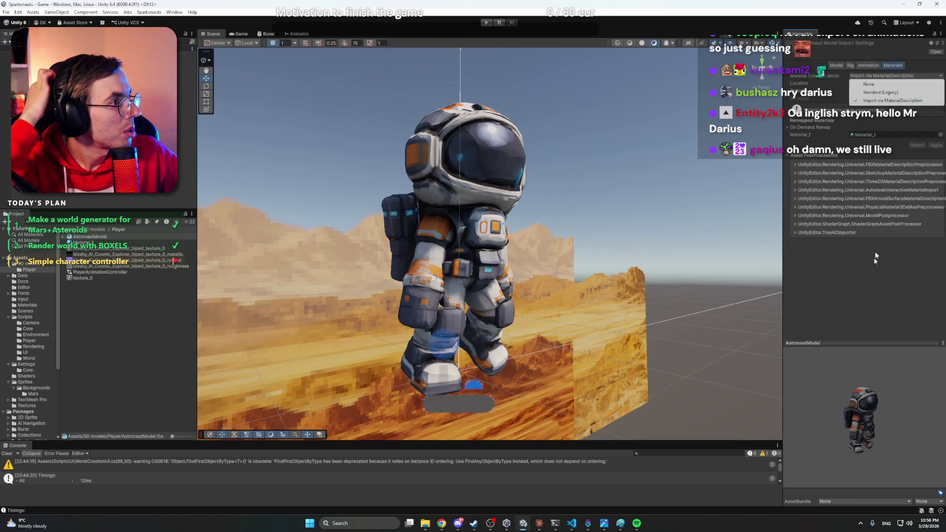
left_click(863, 77)
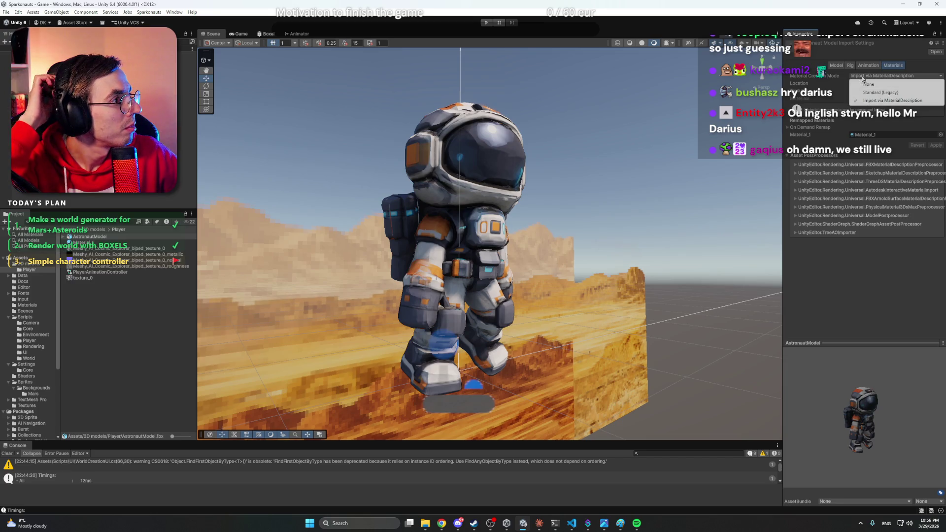
left_click(864, 102)
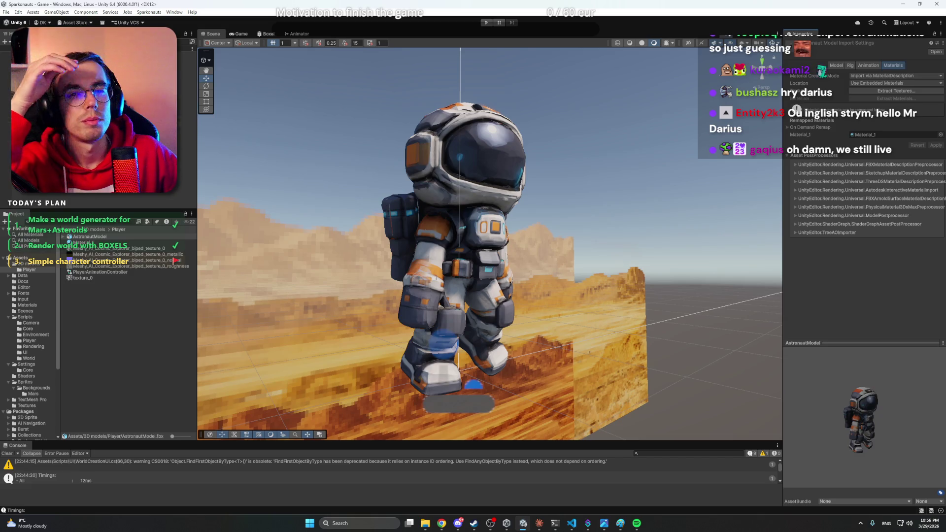
left_click(648, 137)
left_click(486, 22)
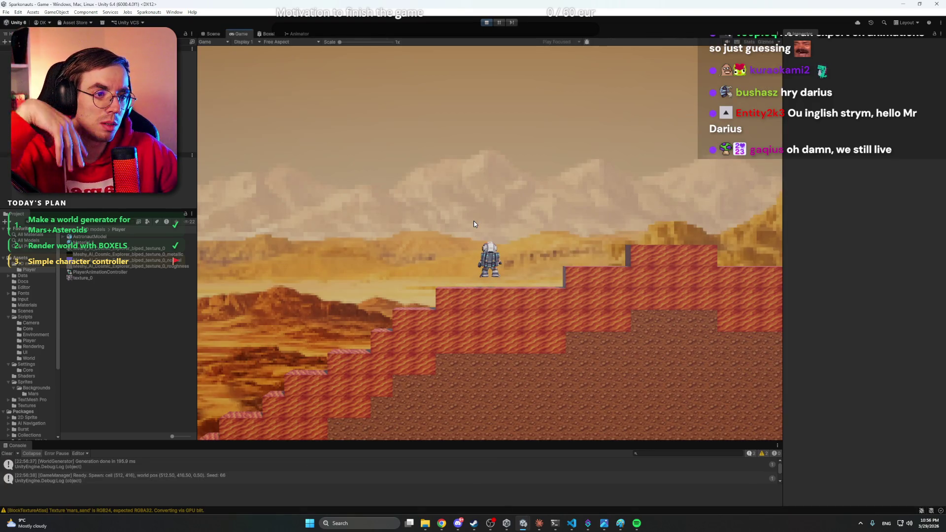
Walk the astronaut right with D and back left over the drop with A, then stop playing.
key("d")
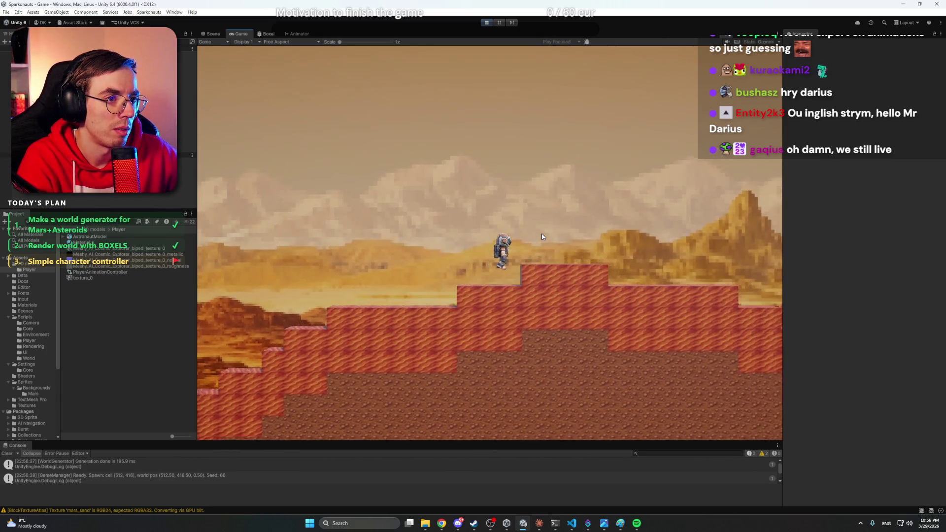
key("d")
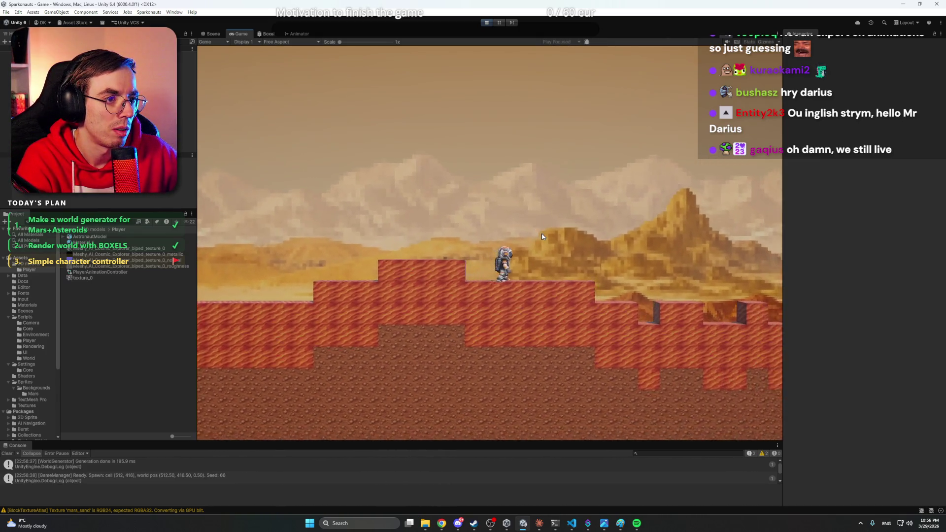
key("a")
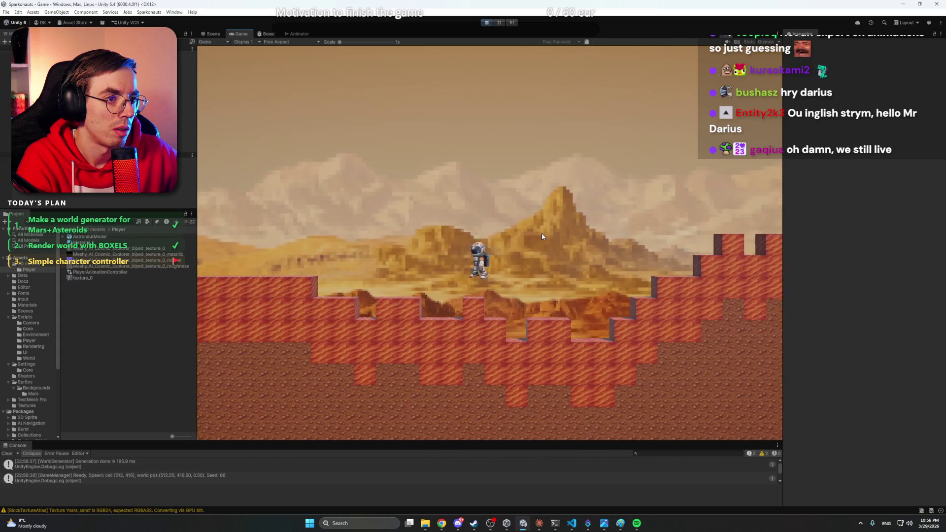
key("a")
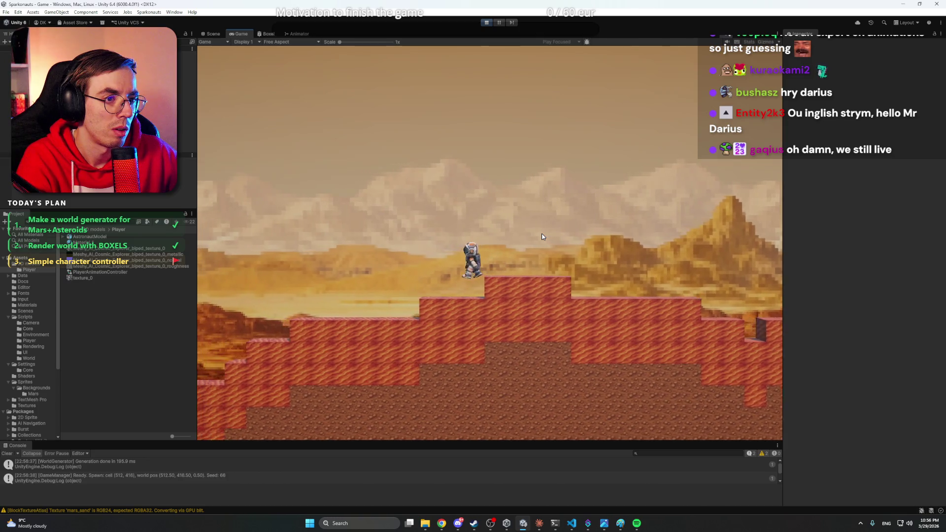
key("a")
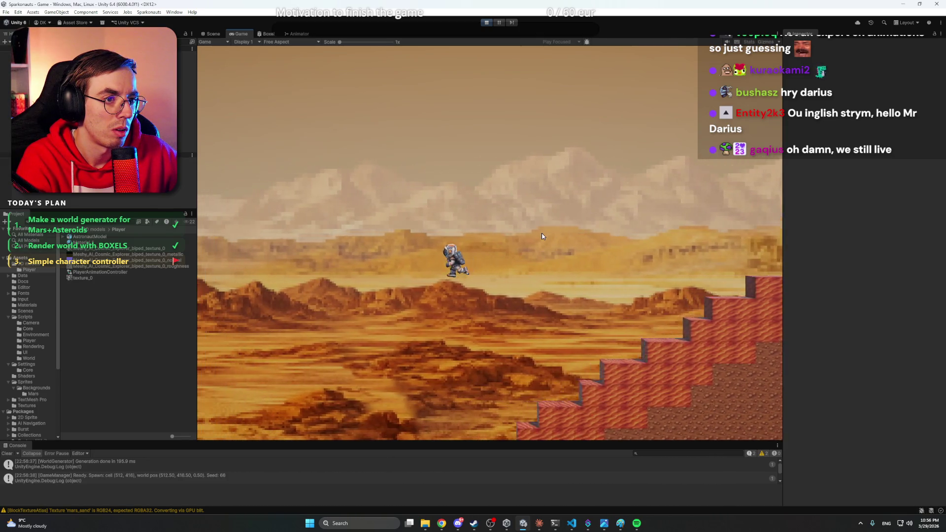
key("a")
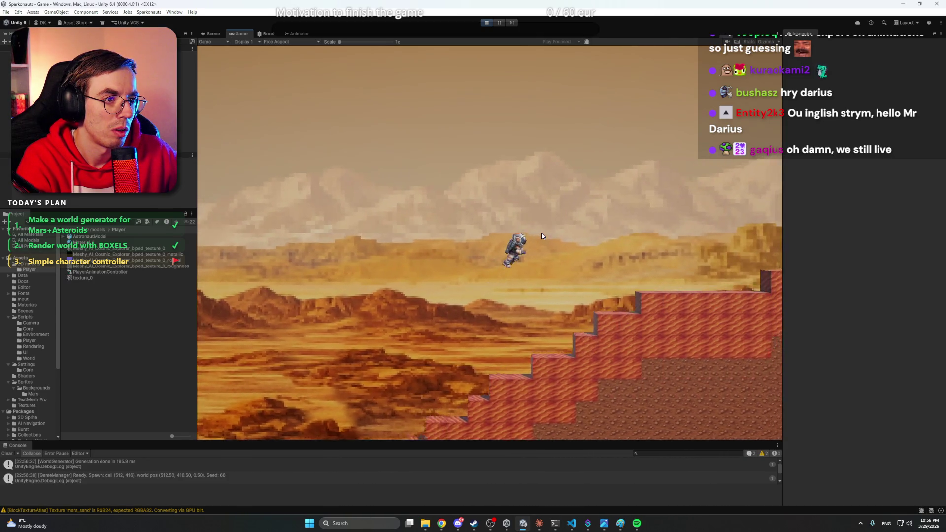
key("ctrl+p")
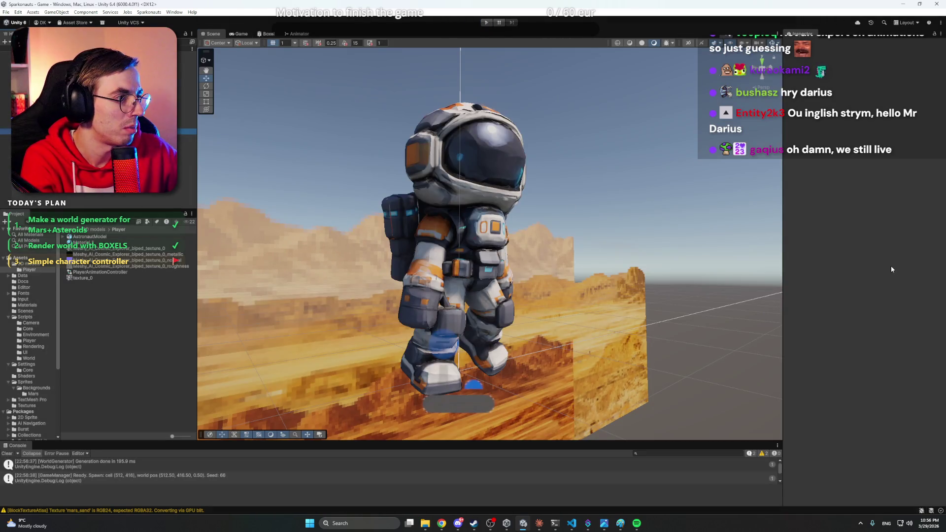
Lower the movement speed to 2 and set Sprint Speed to 4 in the Inspector.
type("2")
key("Tab")
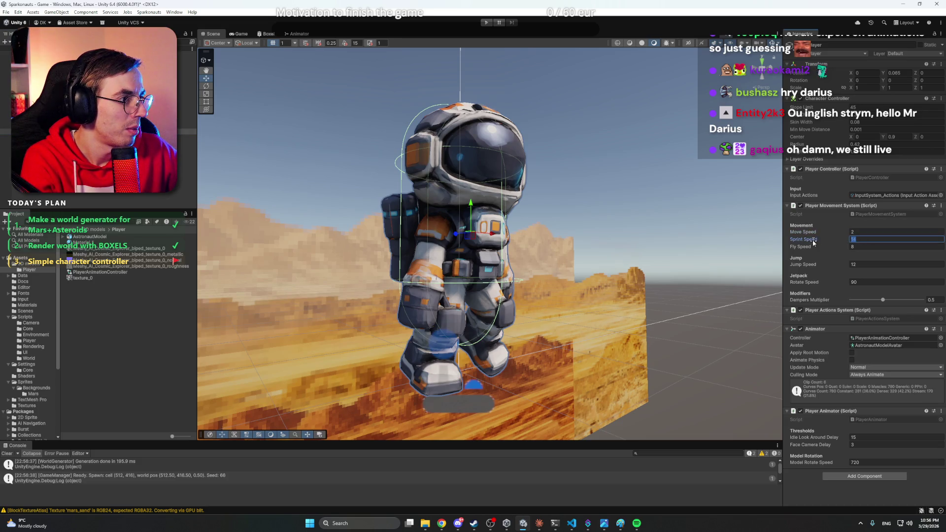
type("4")
key("Return")
left_click(609, 211)
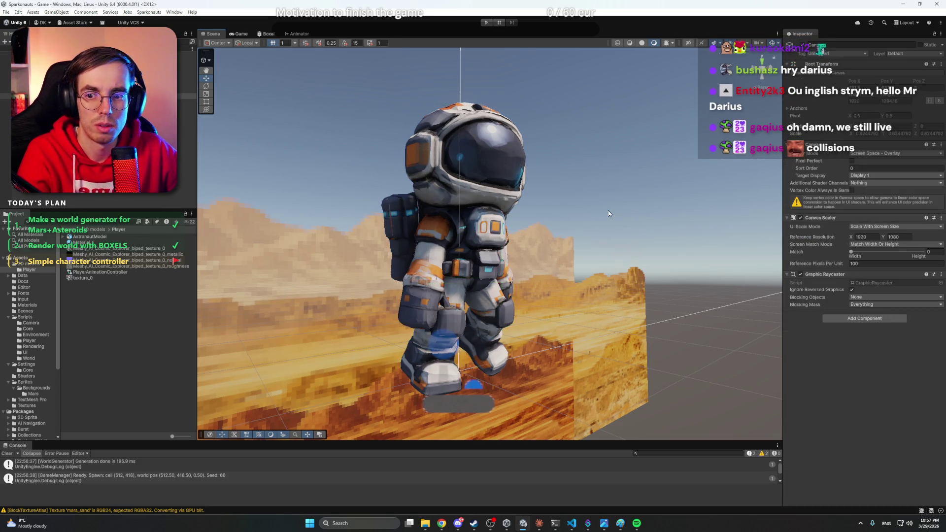
Play-test the astronaut walking right on Mars, stop to check idle facing, then bring up Claude.
key("ctrl+p")
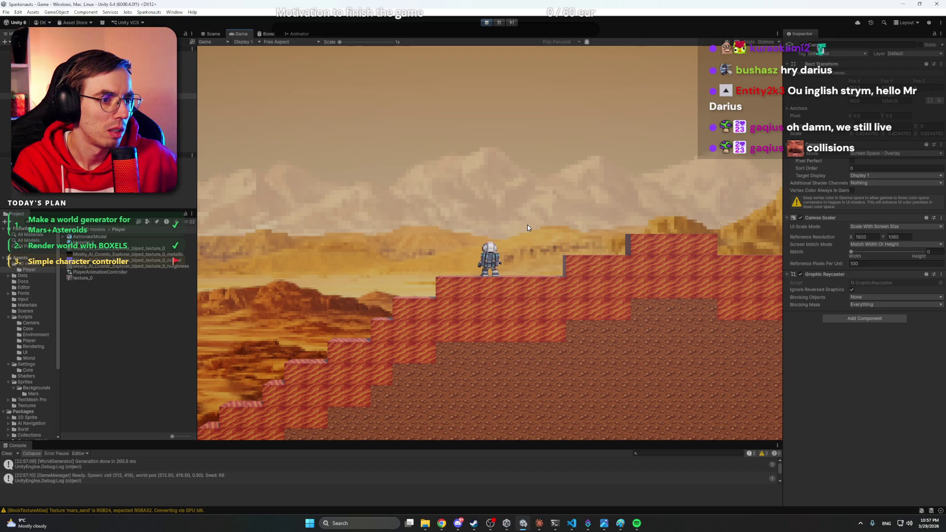
scroll(527, 227, "up", 3)
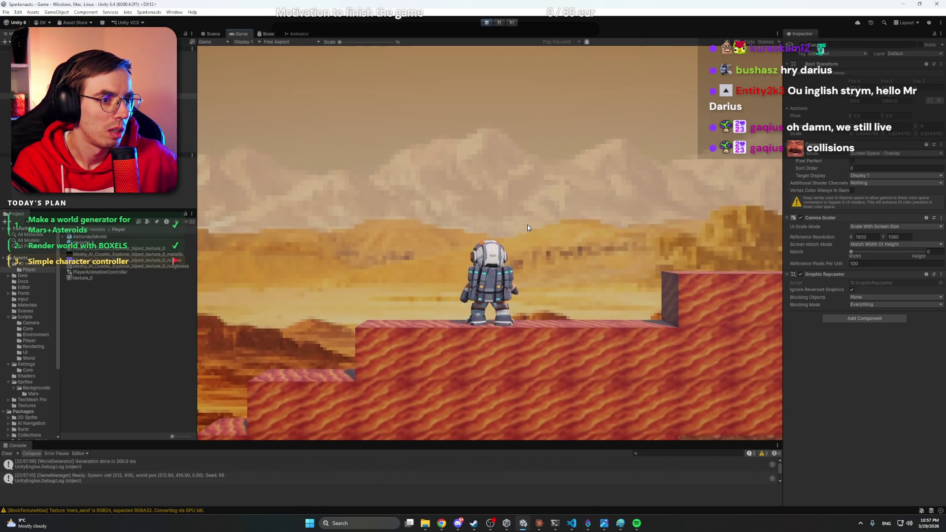
key("d")
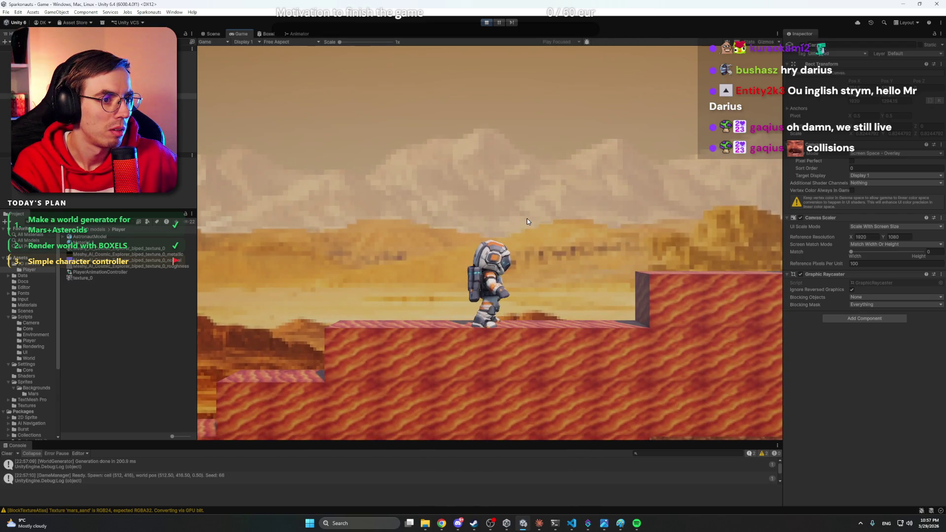
key("w")
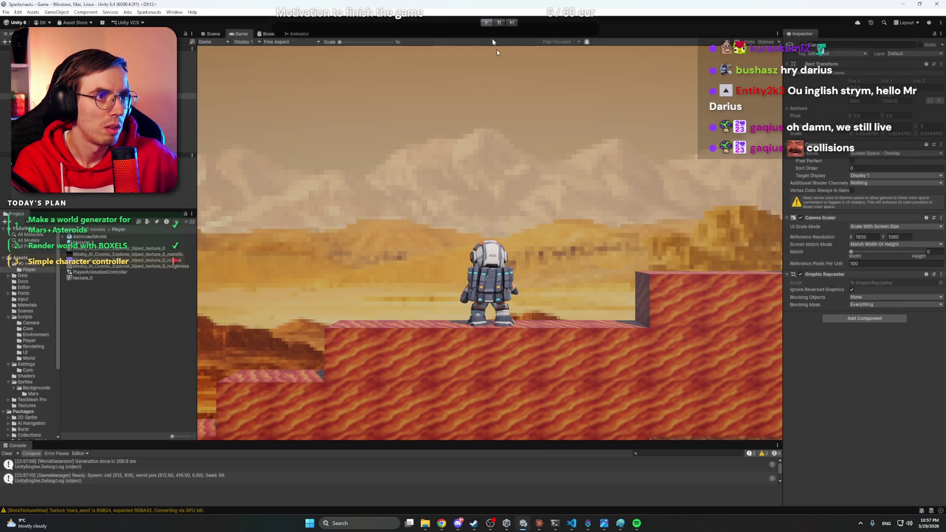
left_click(540, 523)
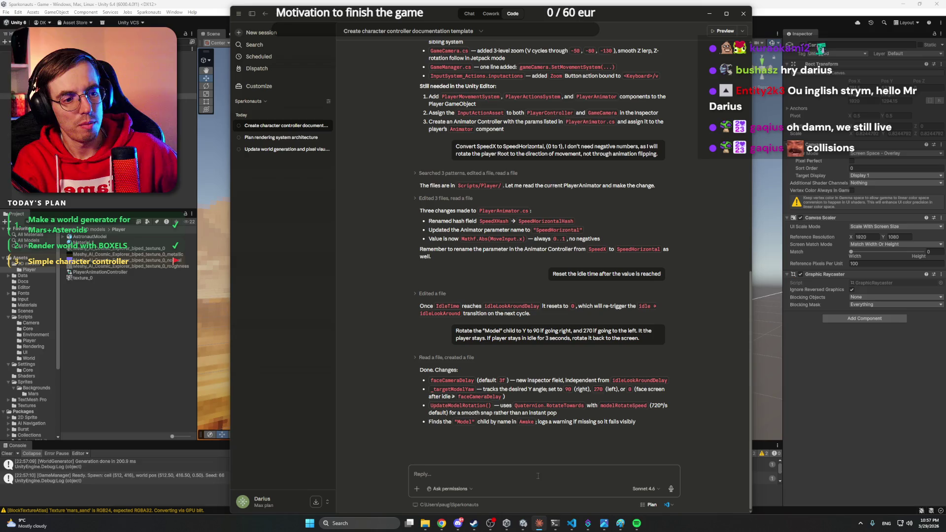
Tell Claude 'The front face is in the opposite direction' and return to Unity.
type("Thef")
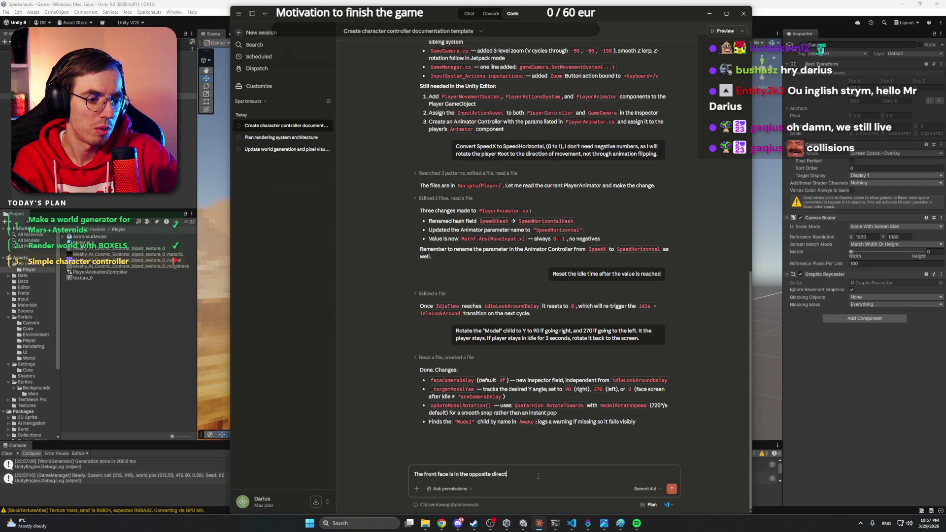
type("ion")
key("Return")
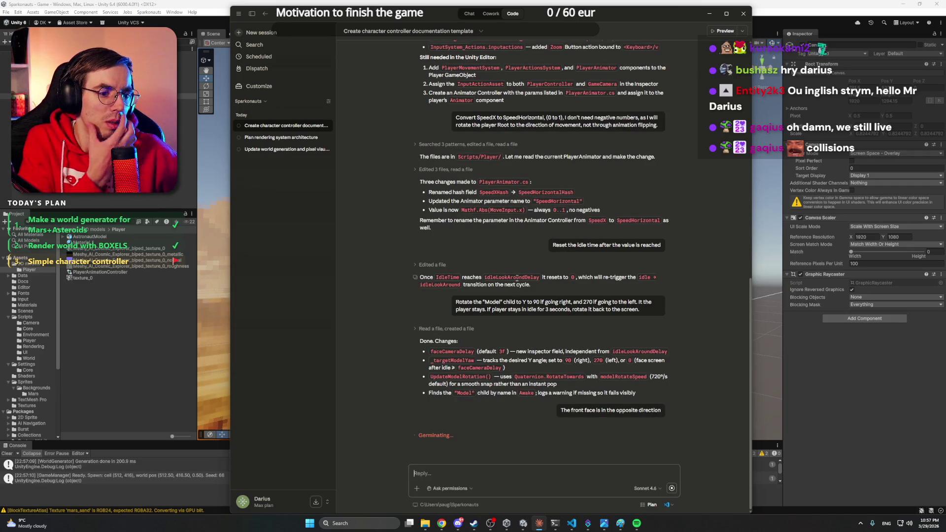
left_click(232, 3)
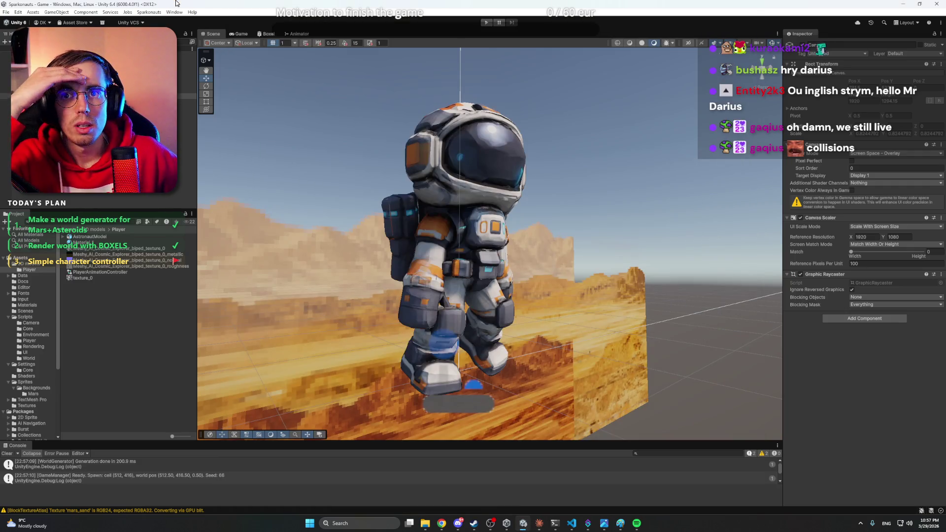
Bring Chrome to the front and go to the Blender video tab to start a new search.
mouse_move(443, 524)
left_click(424, 486)
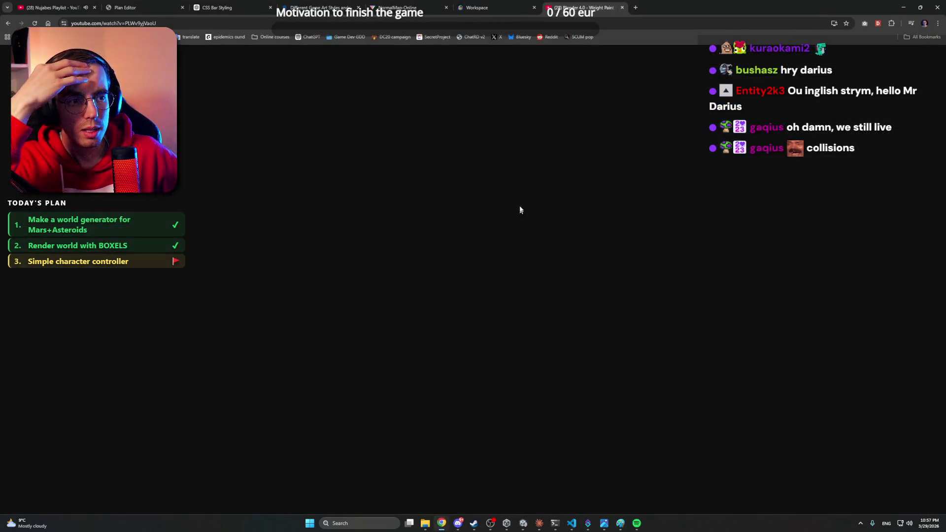
left_click(492, 7)
left_click(585, 7)
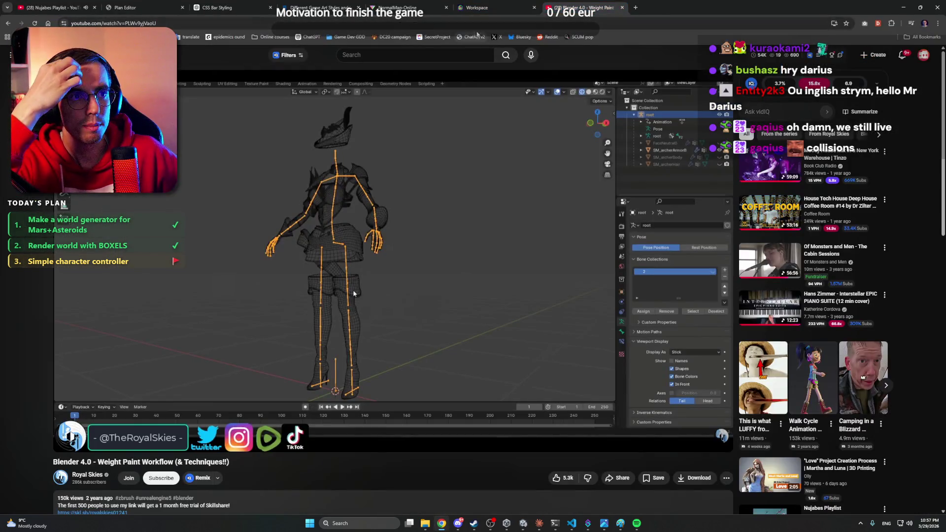
left_click(483, 24)
Search Google for 'unity working with fbx models, can you edit the model in runtime'.
type("UN")
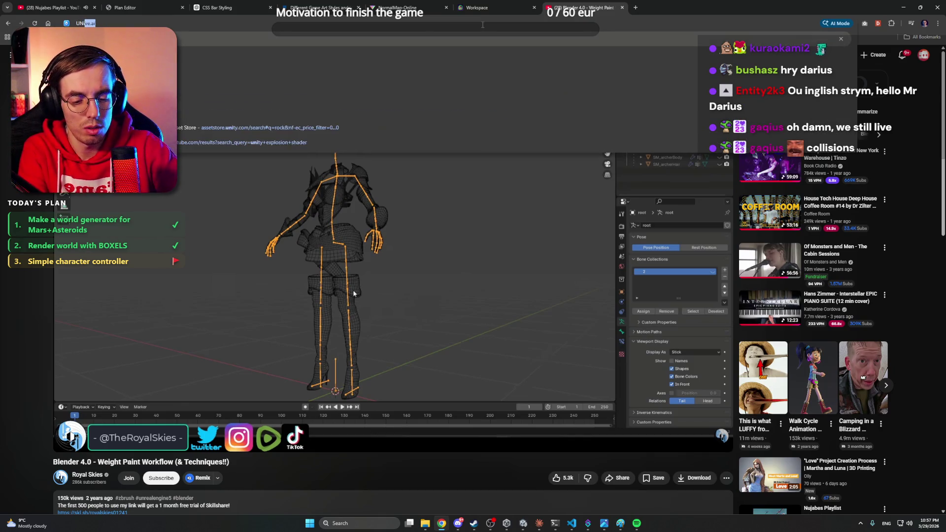
type("ity working with ")
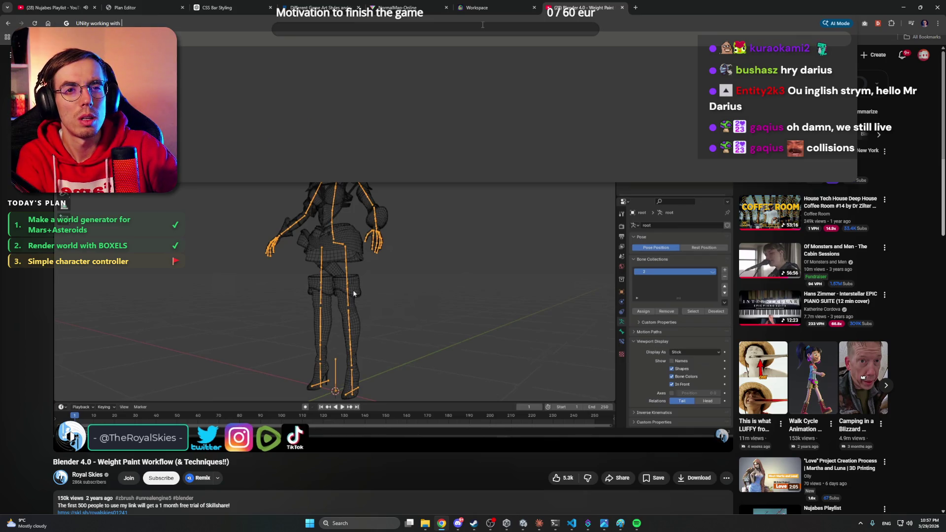
type("FBX c")
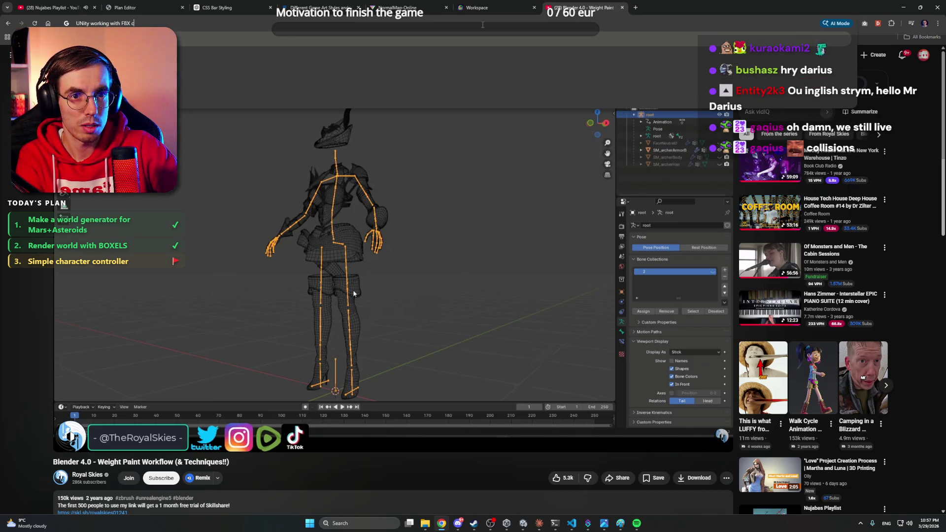
key("BackSpace")
key("Down")
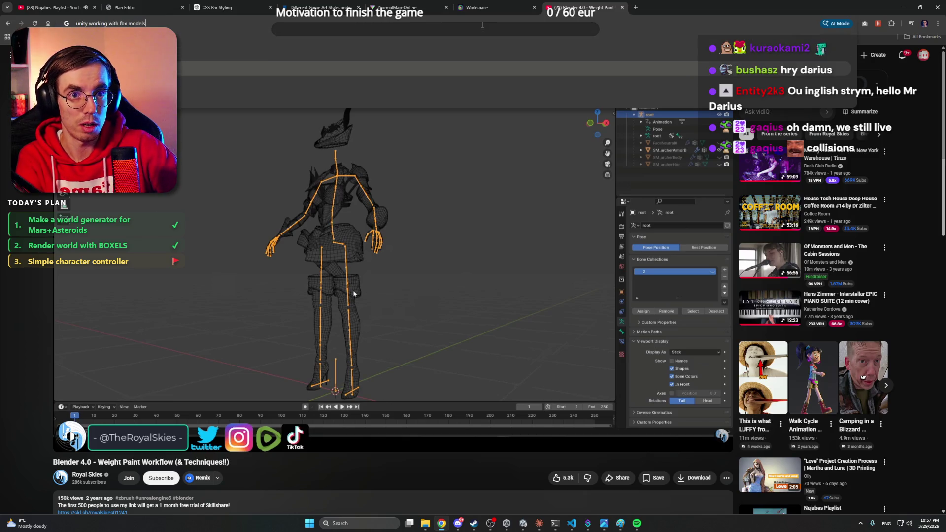
type(", can you edit")
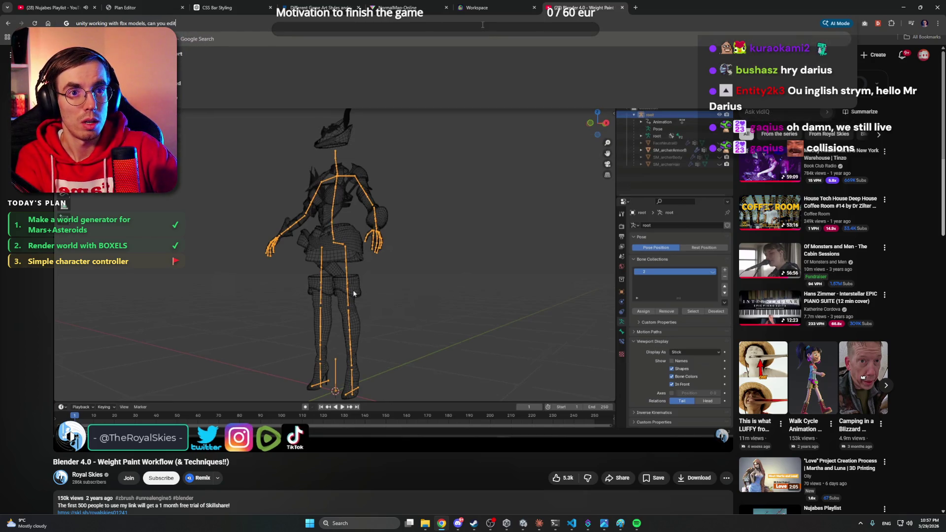
type(" the model in")
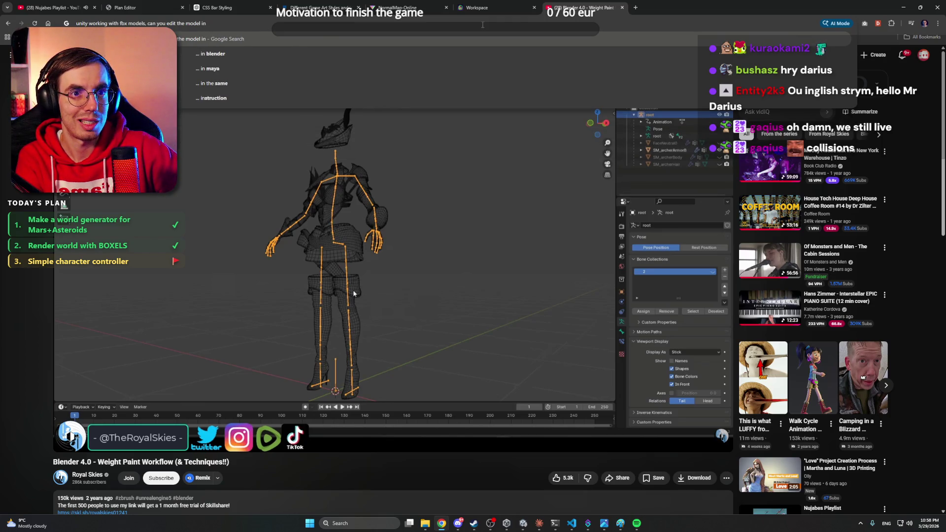
type(" r")
type("me")
key("Return")
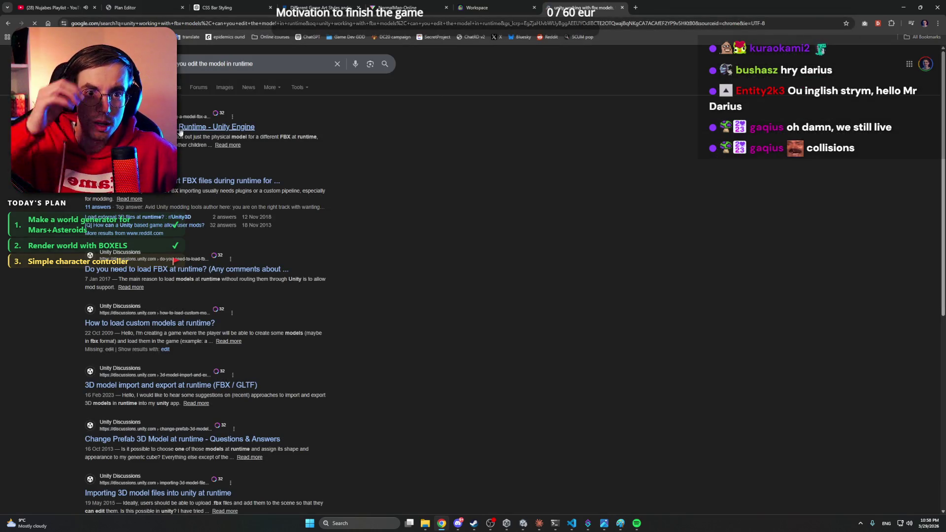
left_click(231, 127)
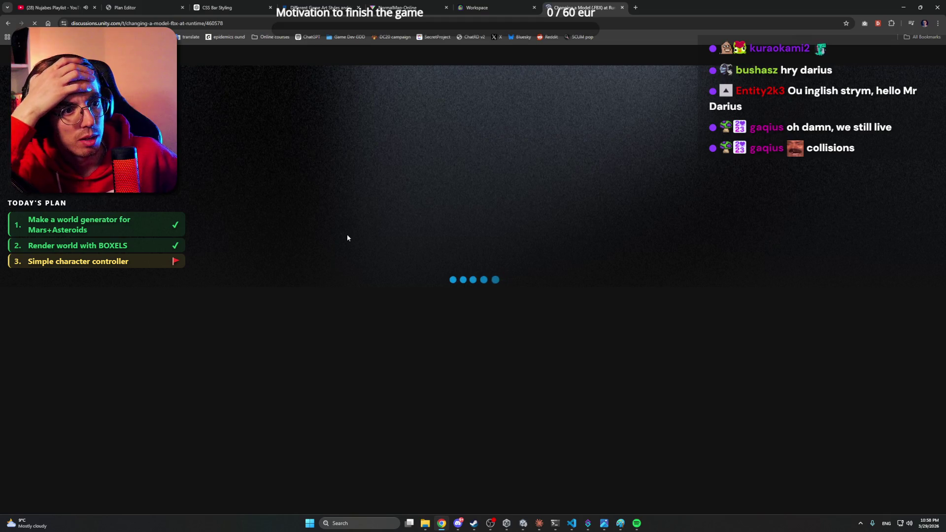
scroll(369, 264, "down", 5)
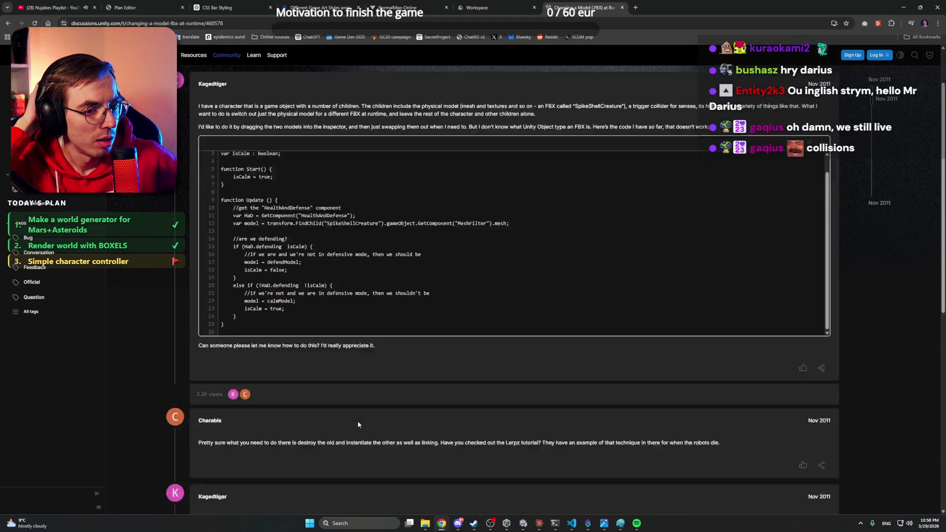
key("alt+Left")
left_click(186, 180)
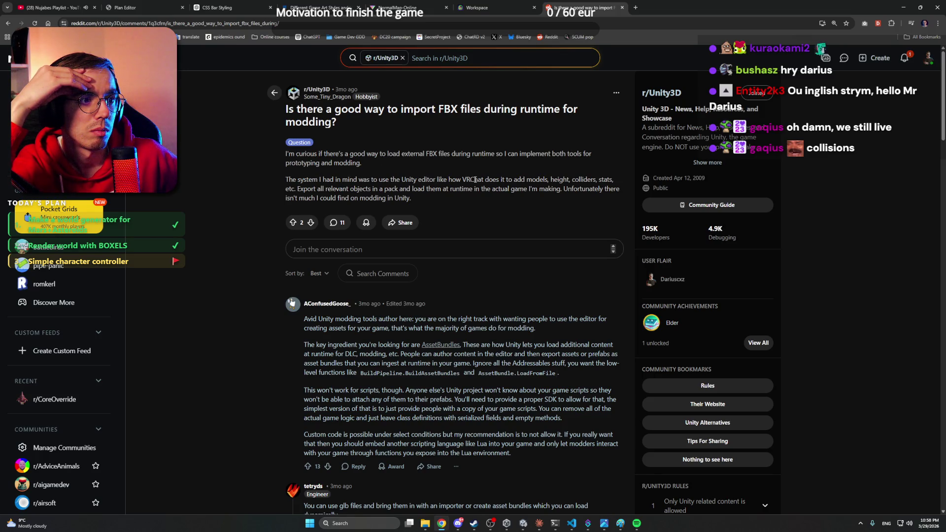
key("alt+Left")
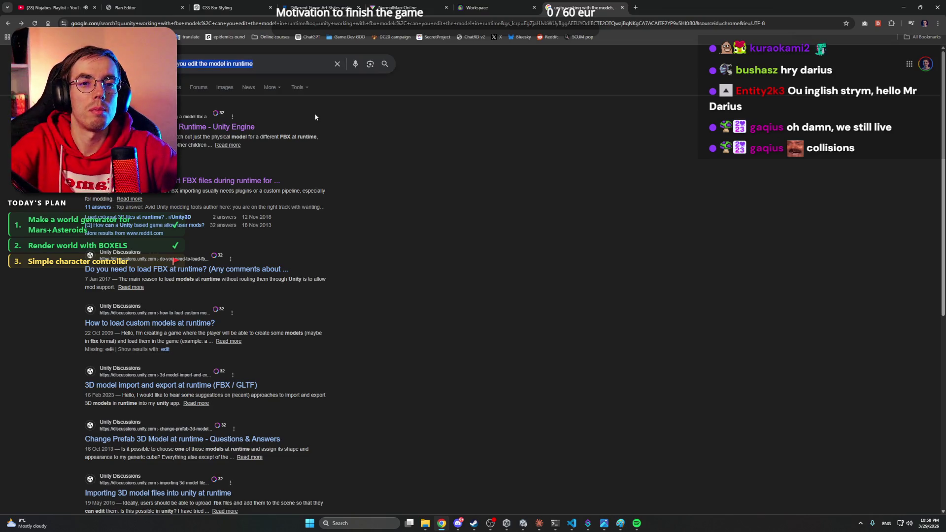
Search 'unity working with fbx models, editing them in Unity' and open the Reddit 'Replace a FBX model' thread.
type("unity working with fbx models, editing t")
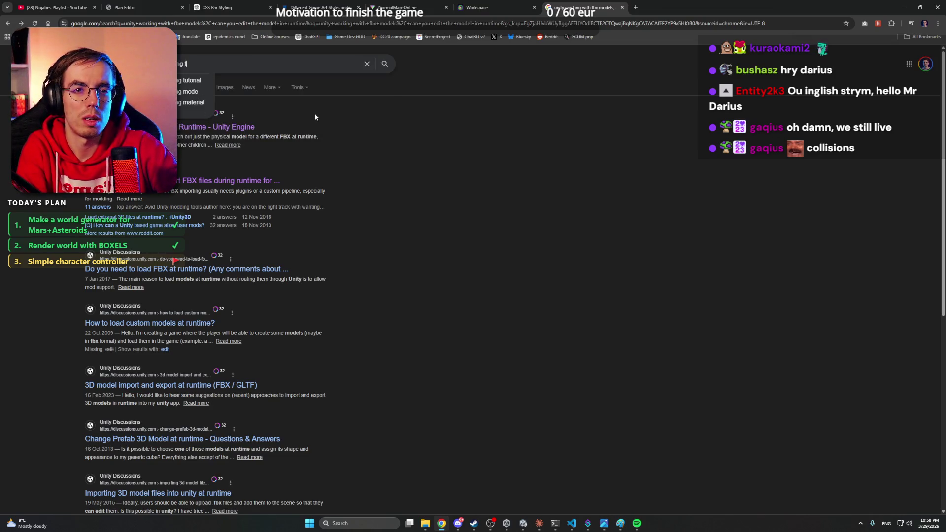
type("hem in Uni")
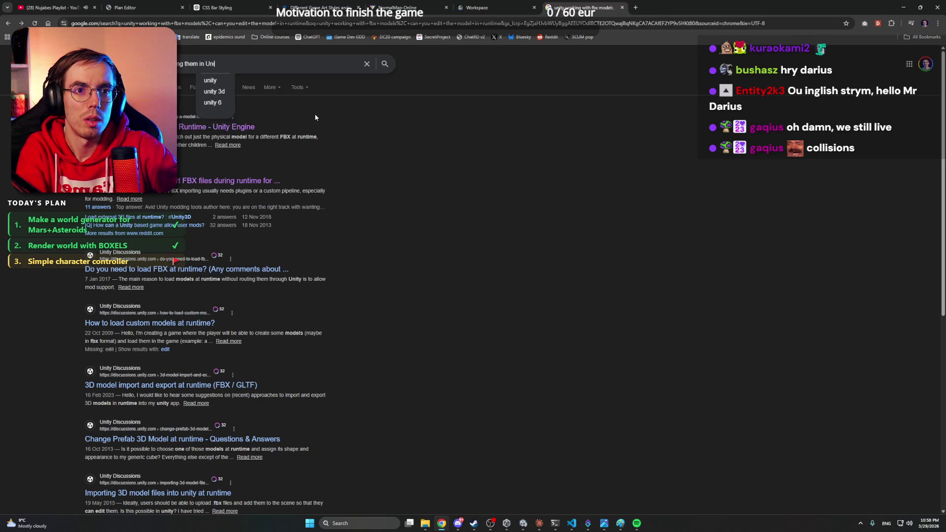
type("ty")
key("Return")
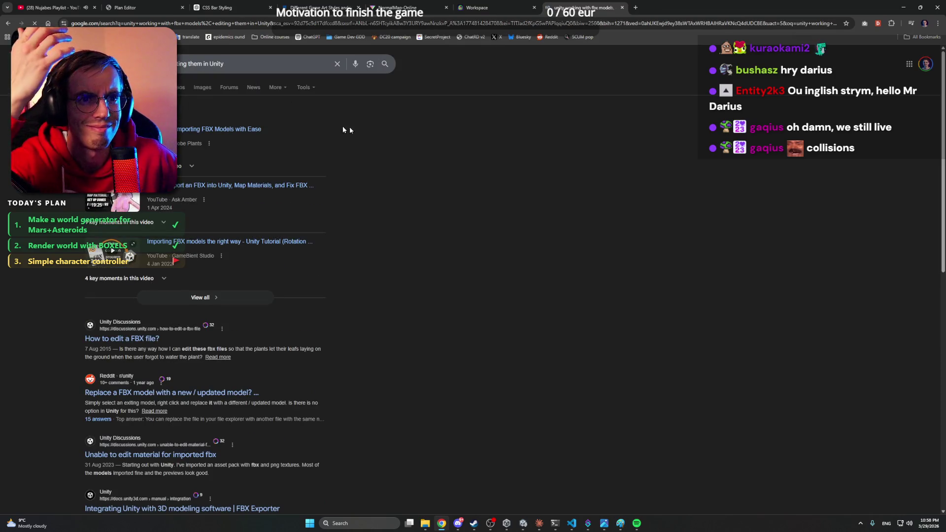
left_click(145, 339)
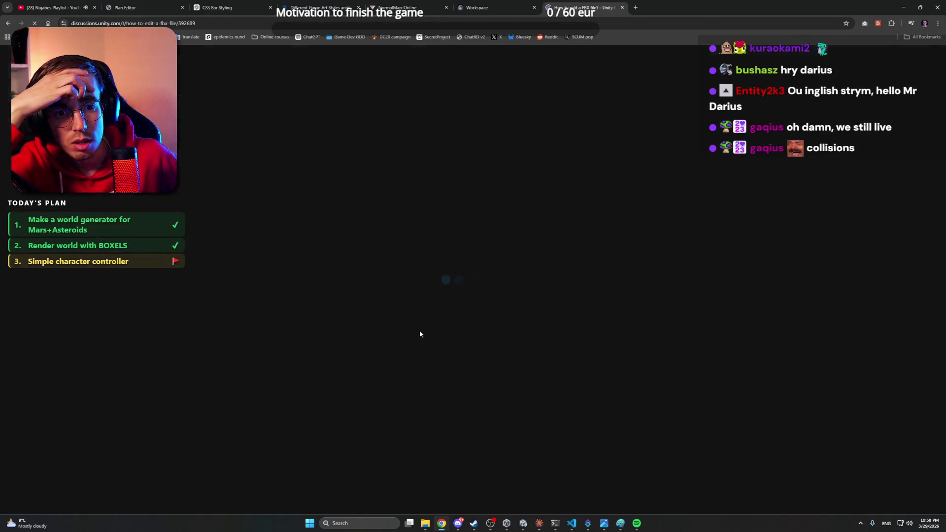
key("alt+Left")
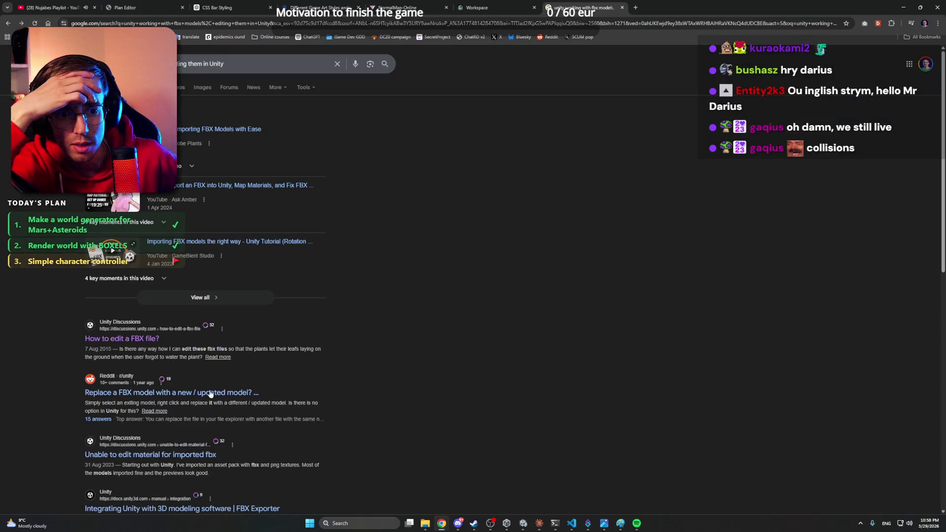
left_click(201, 395)
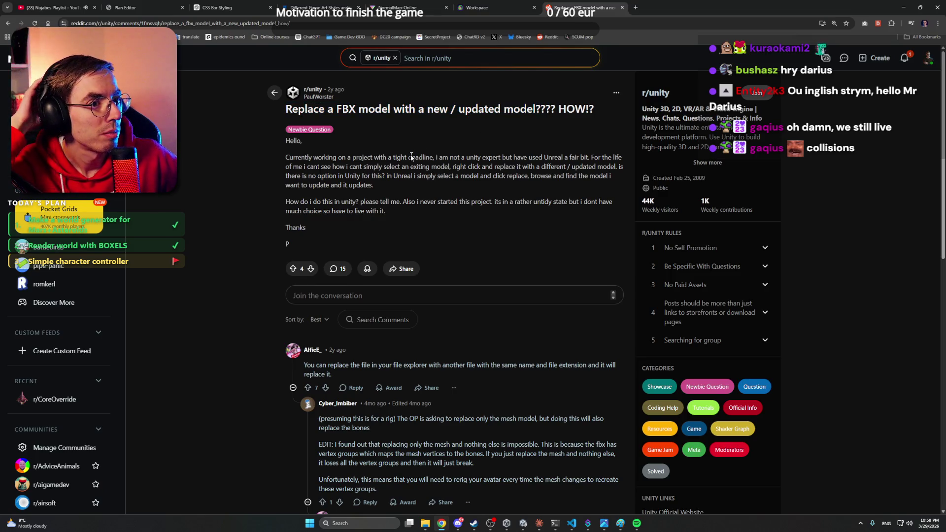
Read through the Reddit thread's post and comments, then minimise Chrome back to Unity.
left_click_drag(417, 157, 466, 157)
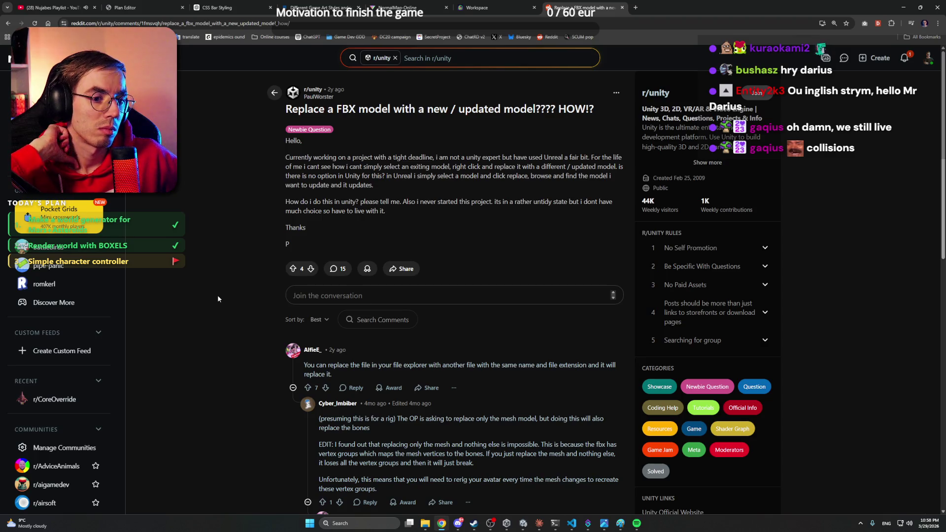
scroll(217, 299, "down", 2)
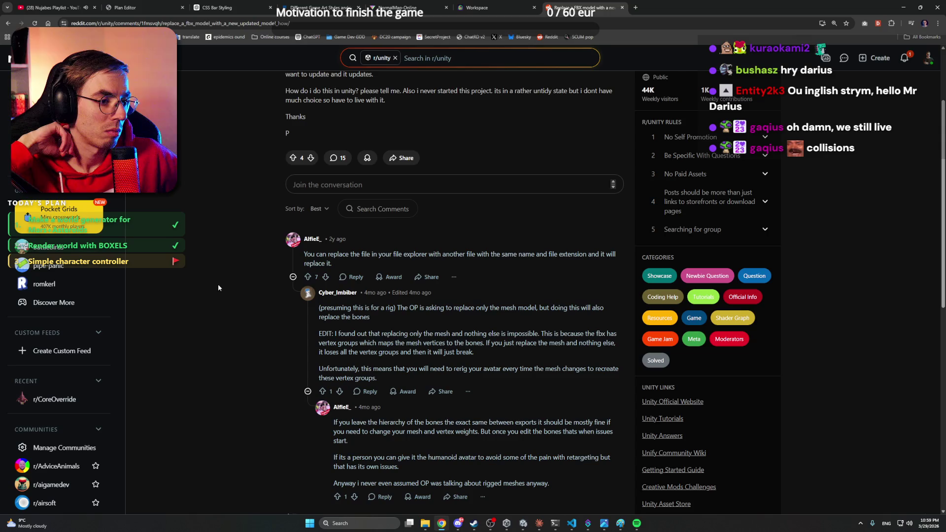
scroll(218, 287, "down", 3)
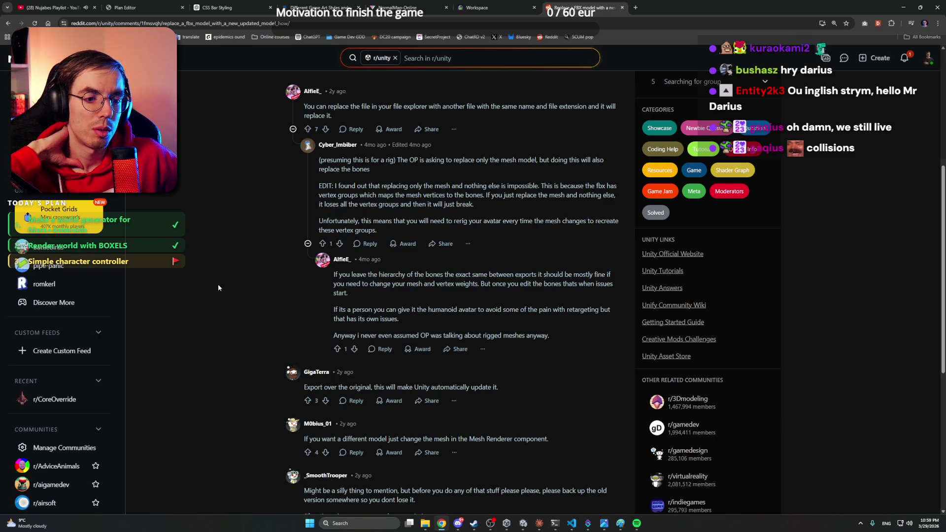
left_click(904, 7)
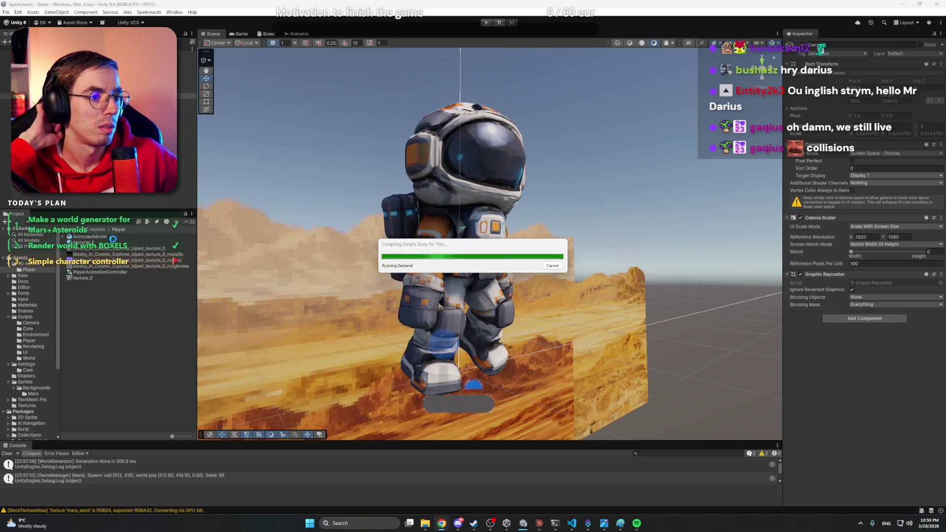
Reimport the AstronautModel asset from the Project panel.
left_click(540, 523)
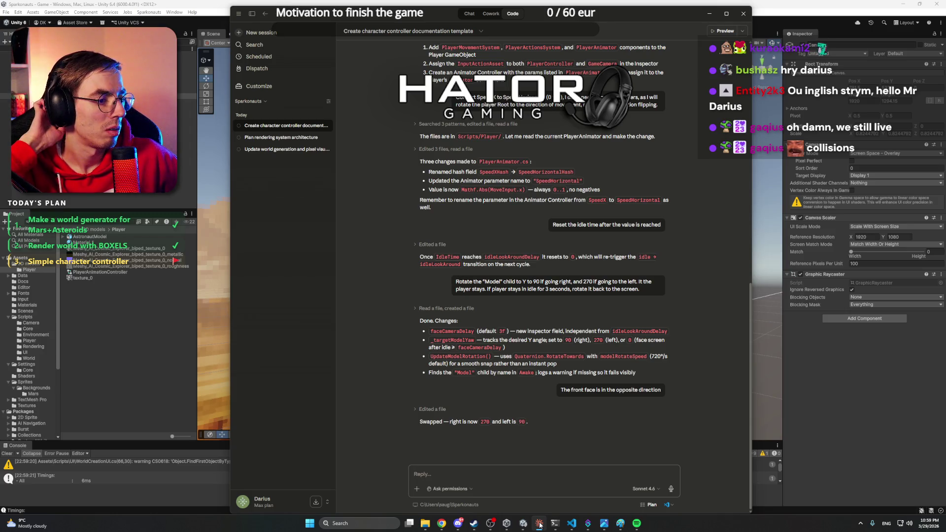
left_click(540, 524)
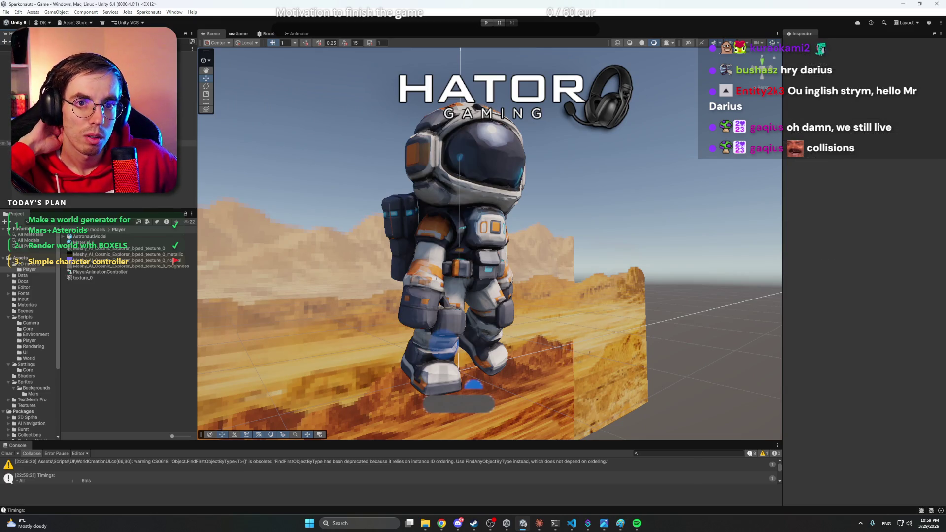
left_click(90, 237)
right_click(98, 239)
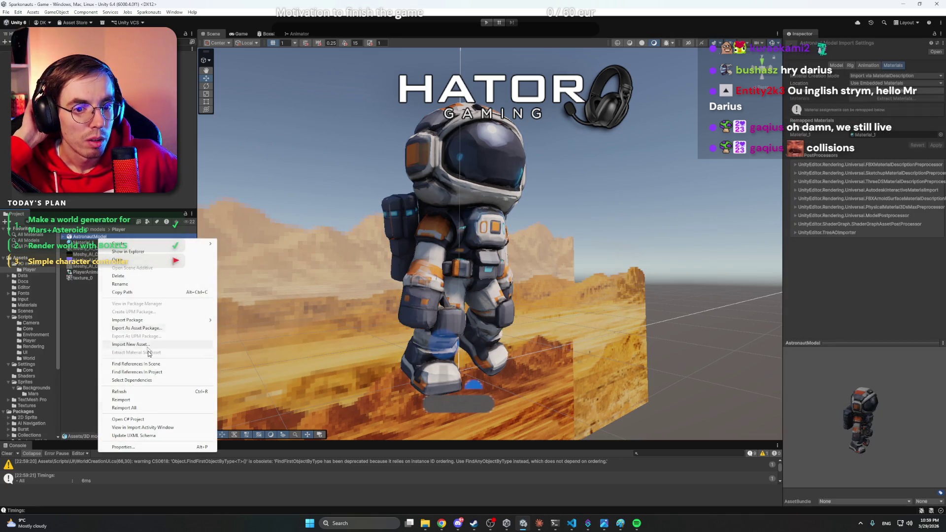
left_click(147, 400)
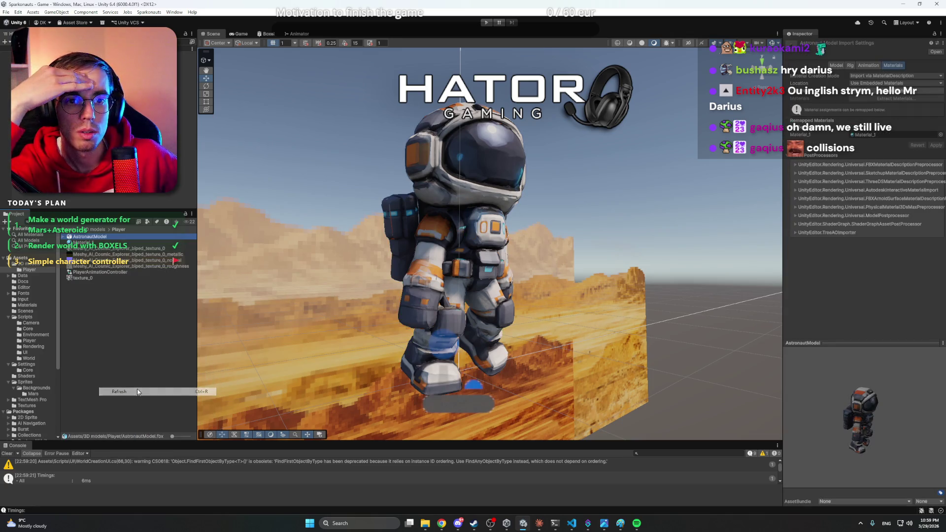
right_click(100, 237)
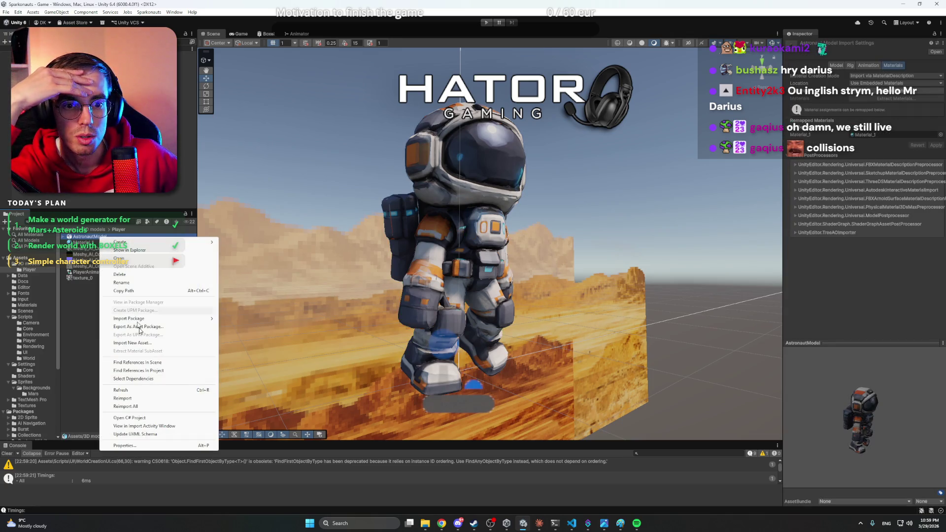
left_click(147, 401)
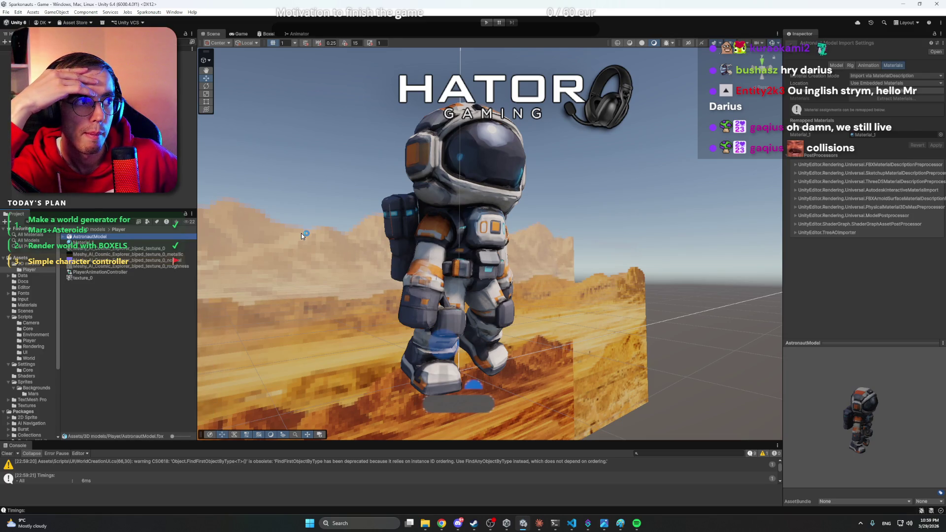
Play-test the astronaut running right and jumping across the Mars ledges, then bring up Claude.
key("ctrl+p")
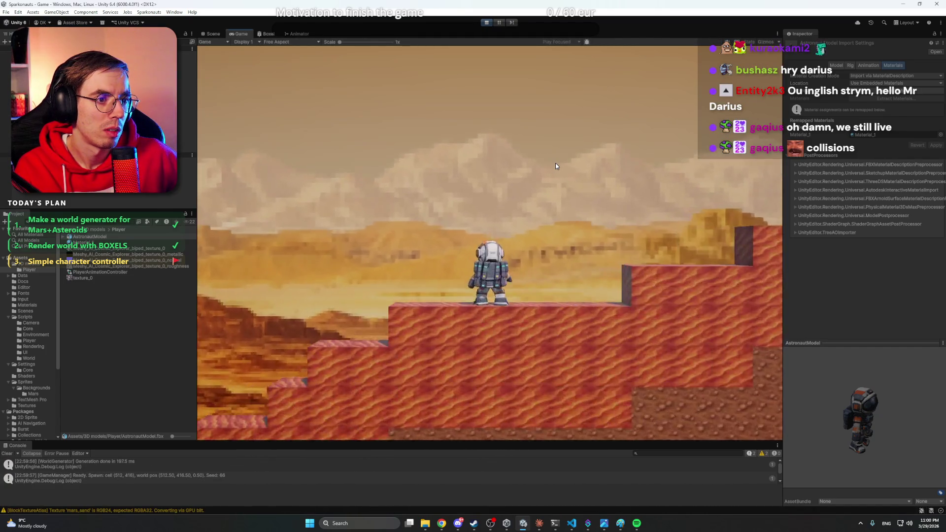
key("d")
key("space")
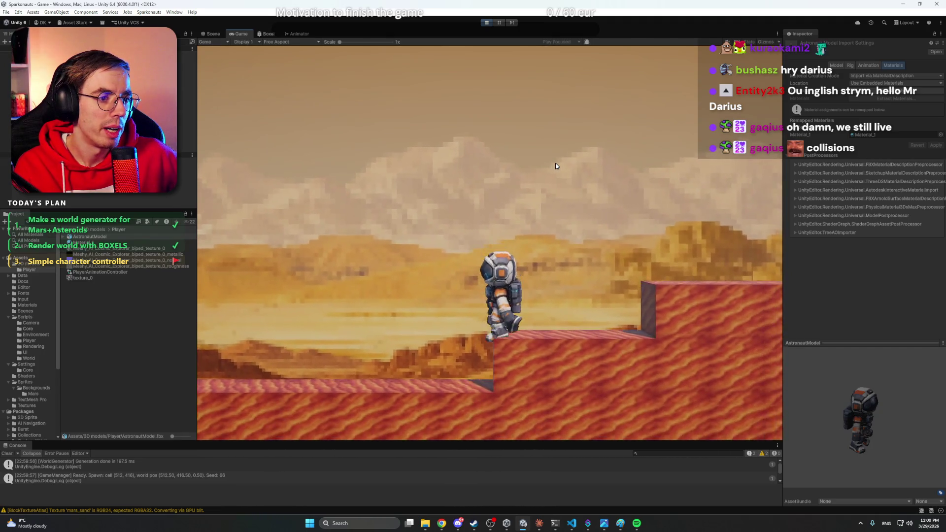
key("d")
key("space")
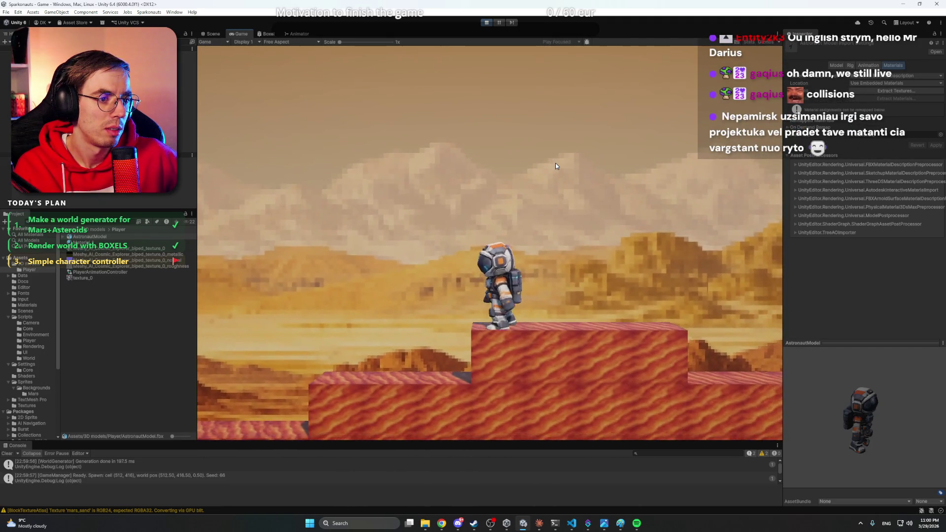
key("d")
key("ctrl+p")
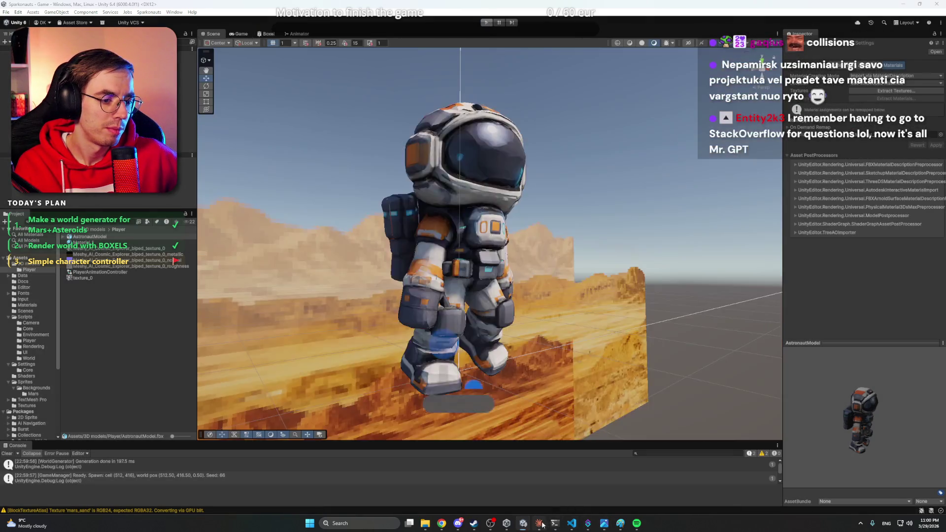
left_click(540, 524)
Tell Claude the side rotations were correct but the camera-facing idle rotation must be 180 Y.
type("No")
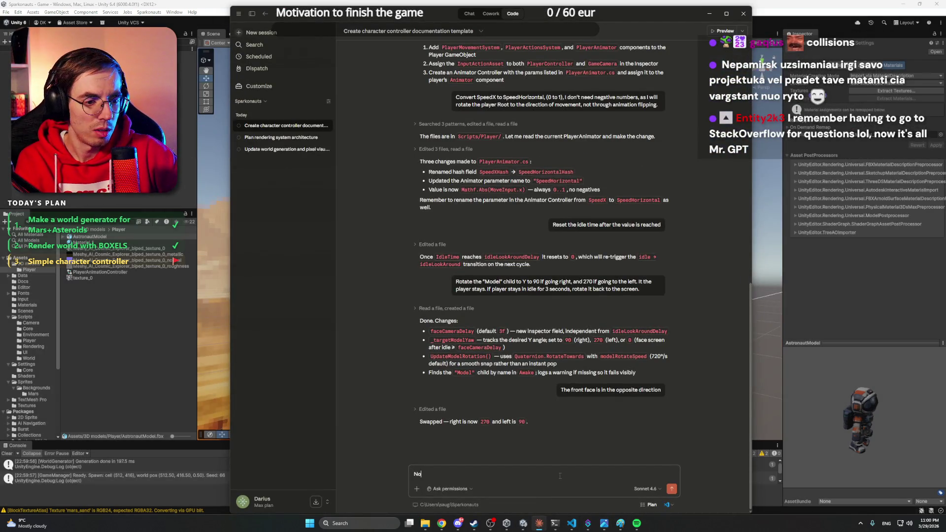
type("t this part.")
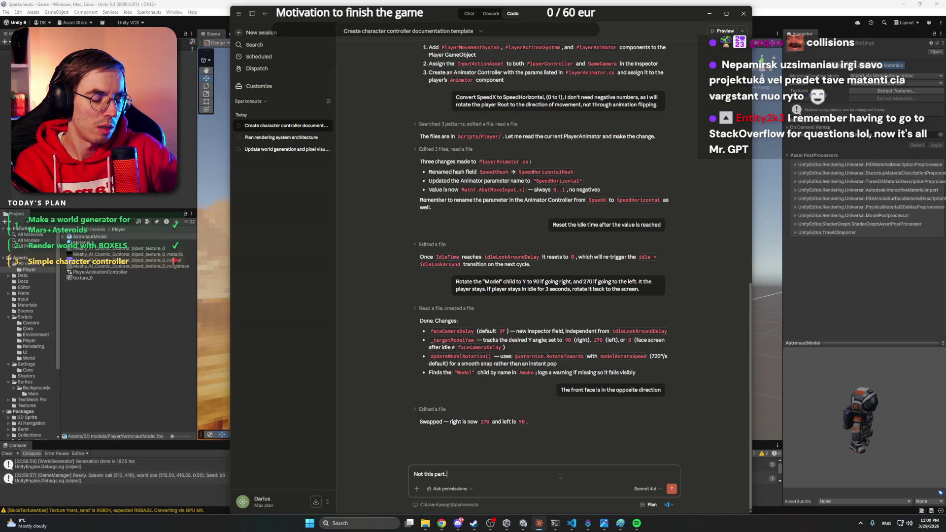
type(" Goin")
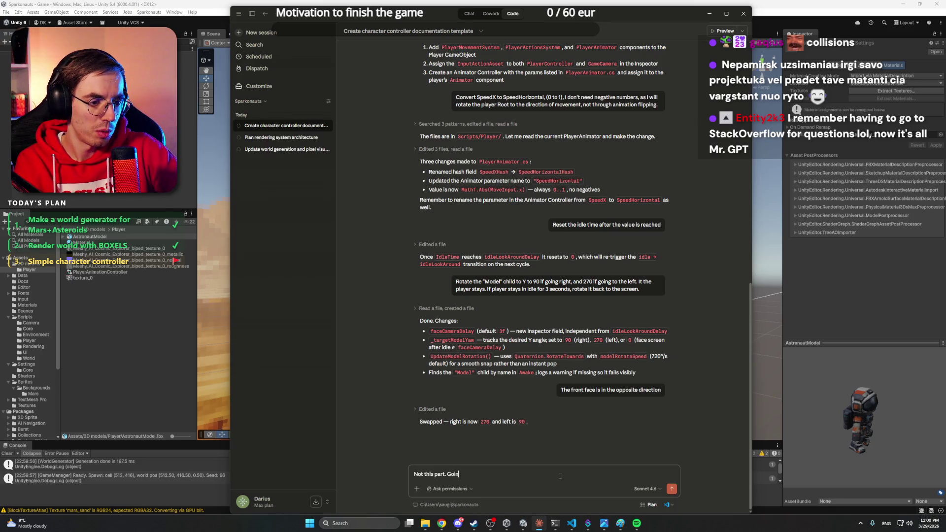
type("g to sides was")
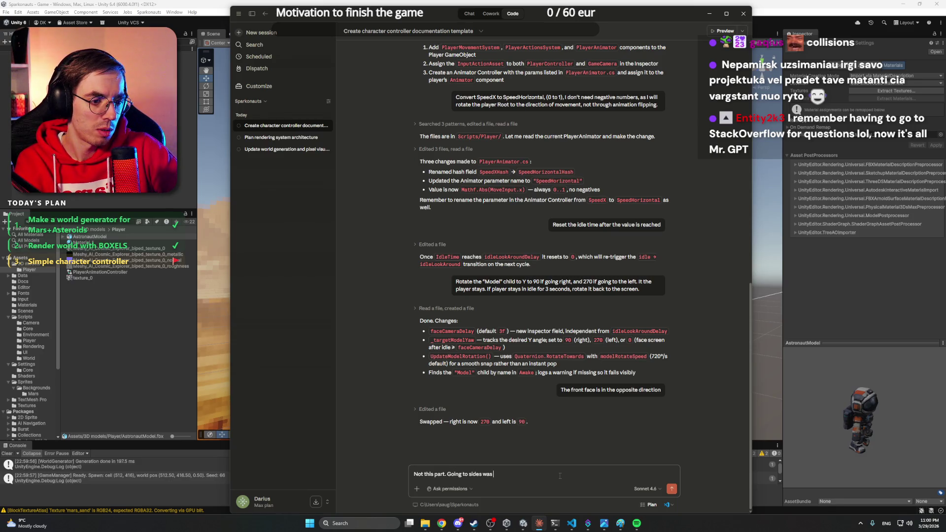
type(" correct.")
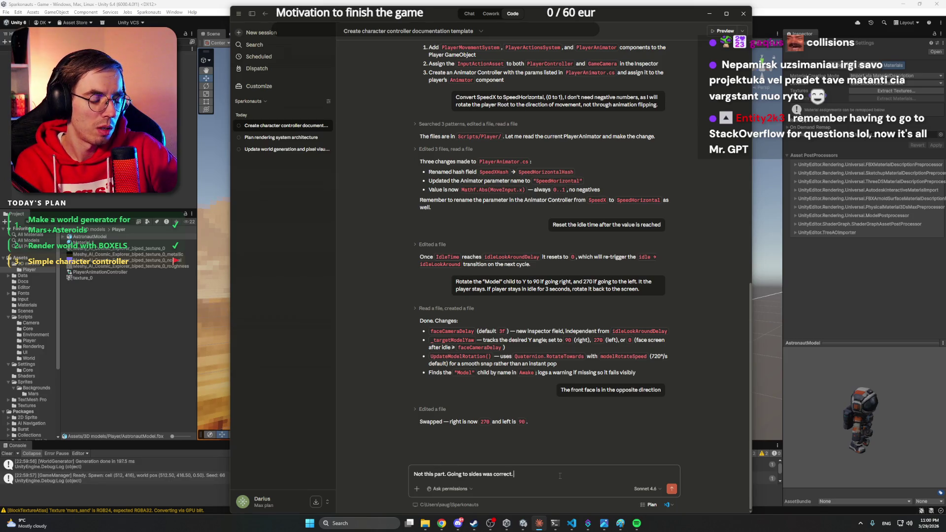
type(" For")
key("BackSpace")
type("the")
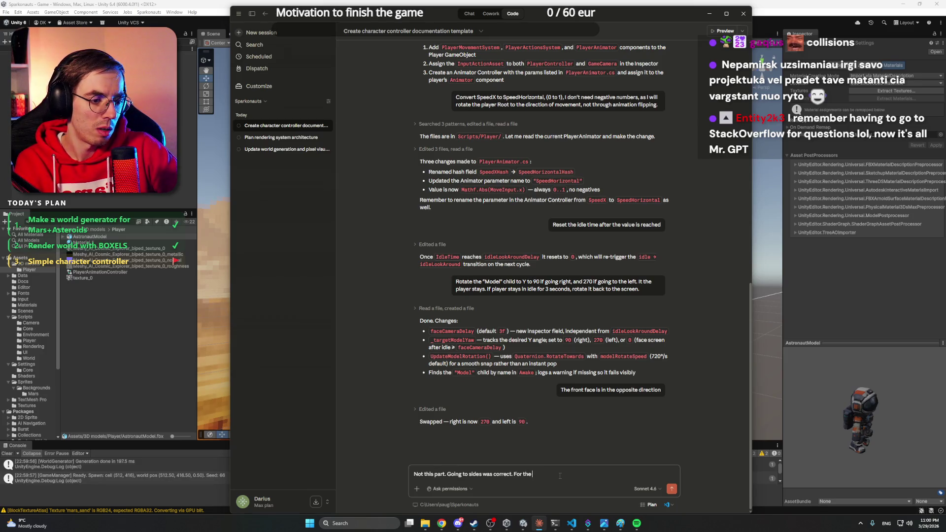
type(" podel to")
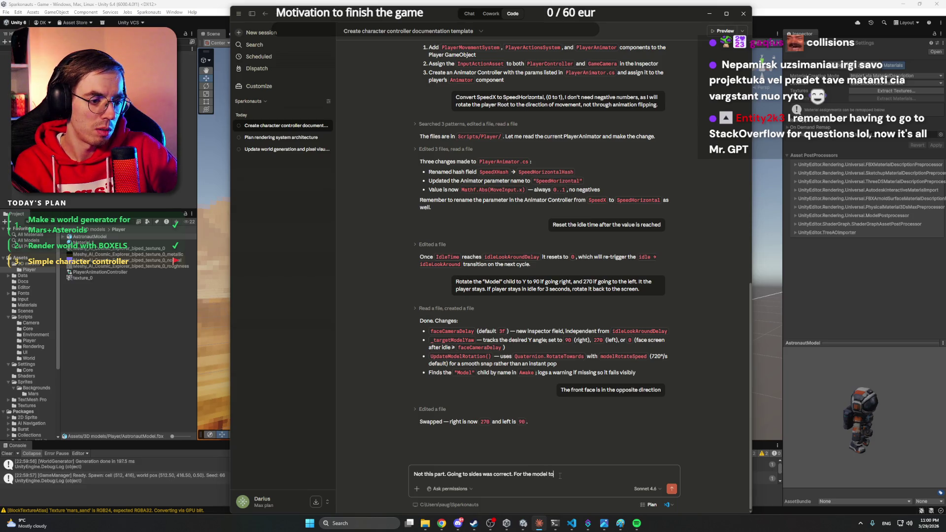
type(" look at t")
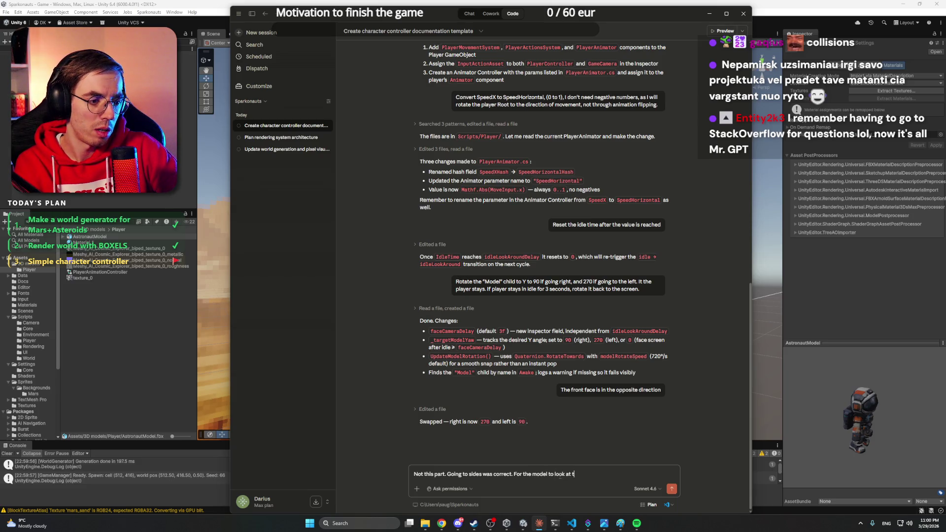
type("he camera")
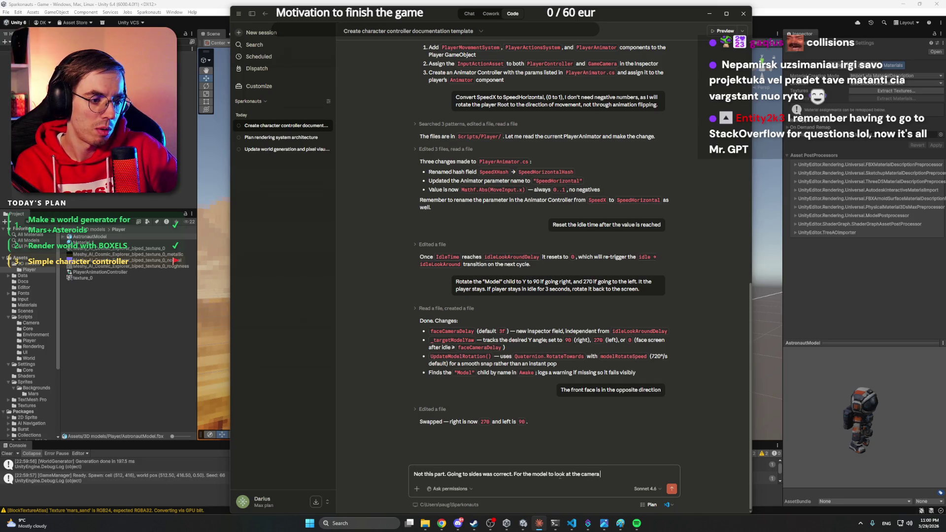
type(" h")
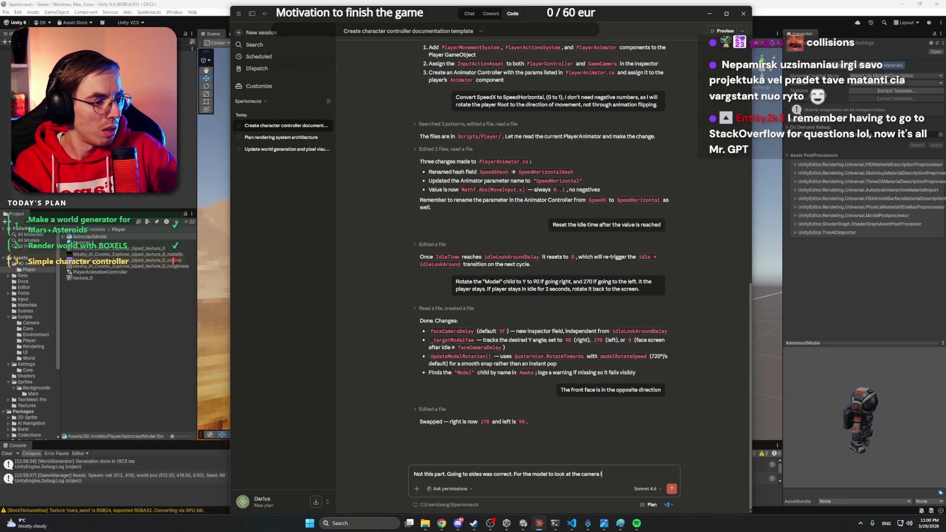
type("t needs to be")
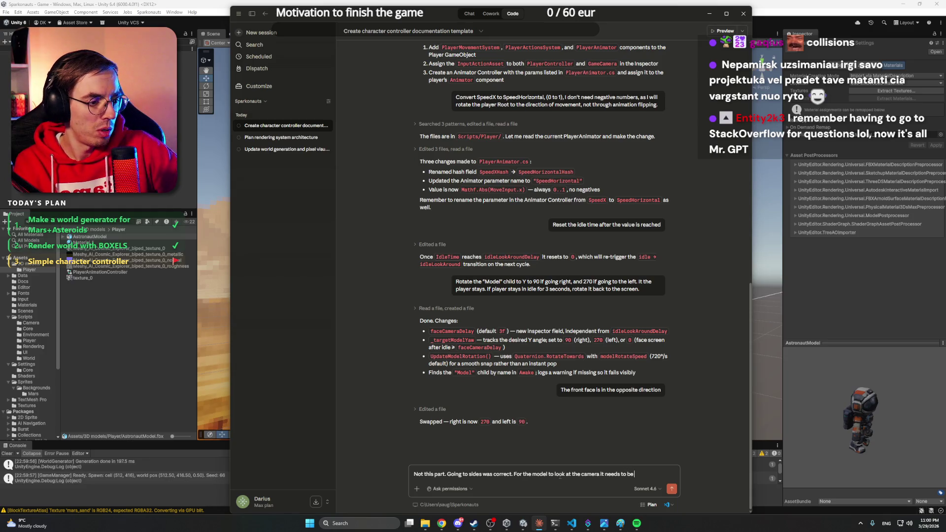
type(" 180 Y")
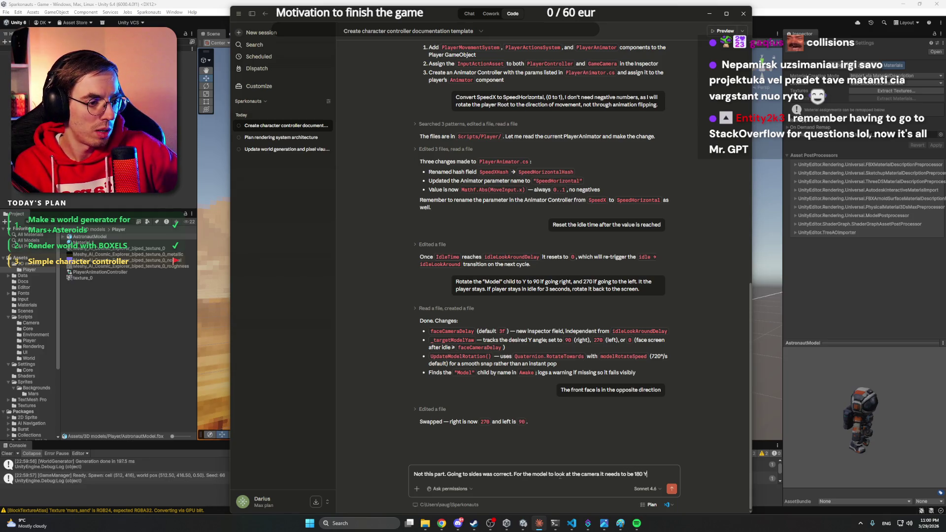
key("Return")
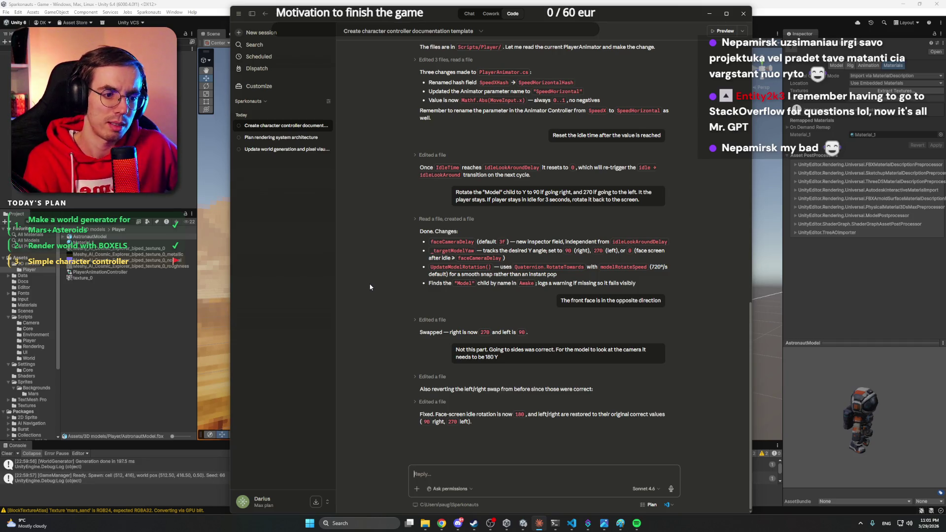
Return to Unity to recompile, start play mode to test the new rotation, then switch to the Reddit thread.
key("alt+Tab")
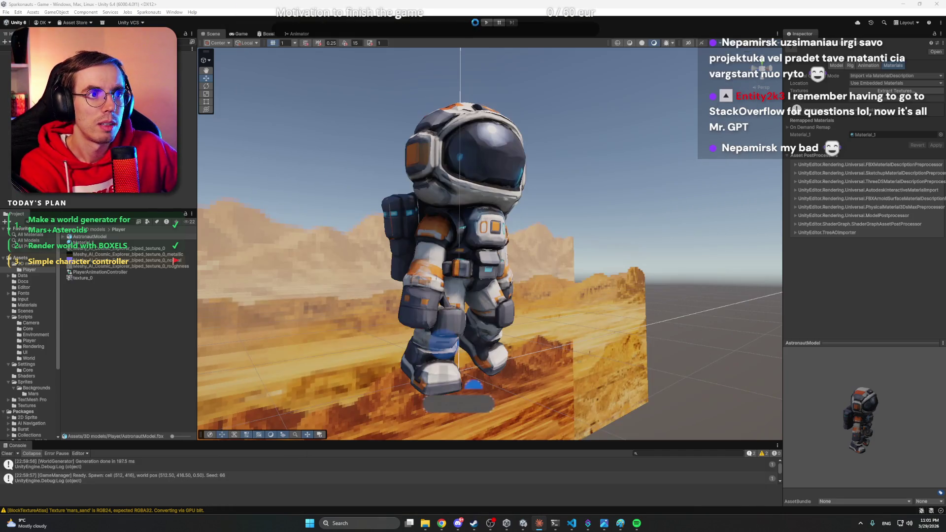
left_click(458, 524)
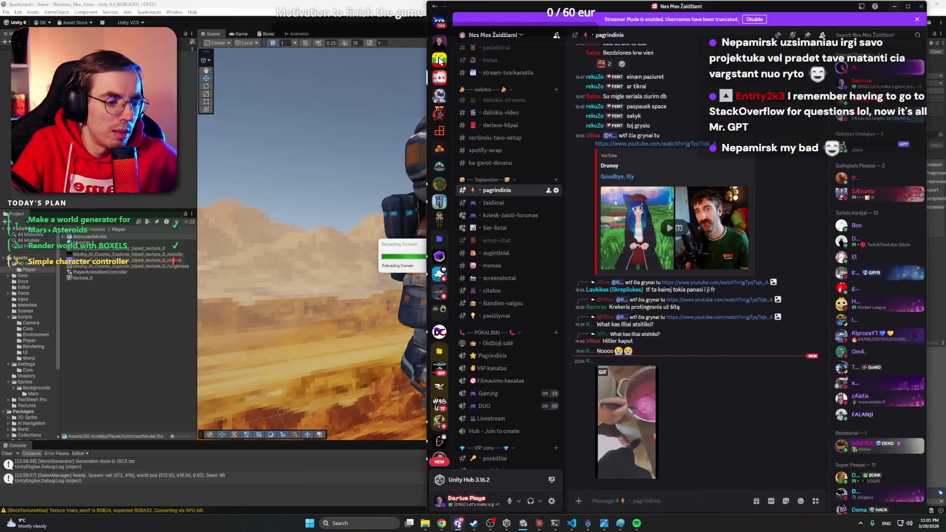
left_click(458, 524)
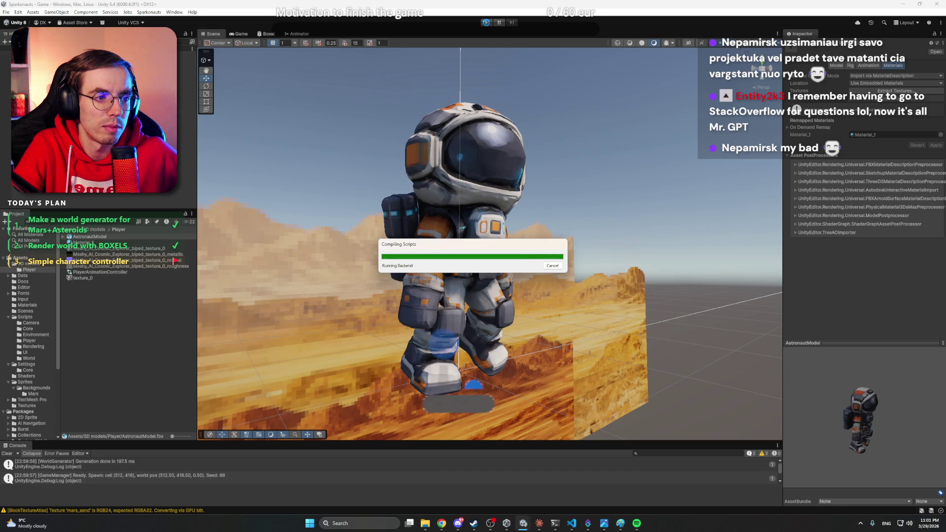
left_click(486, 24)
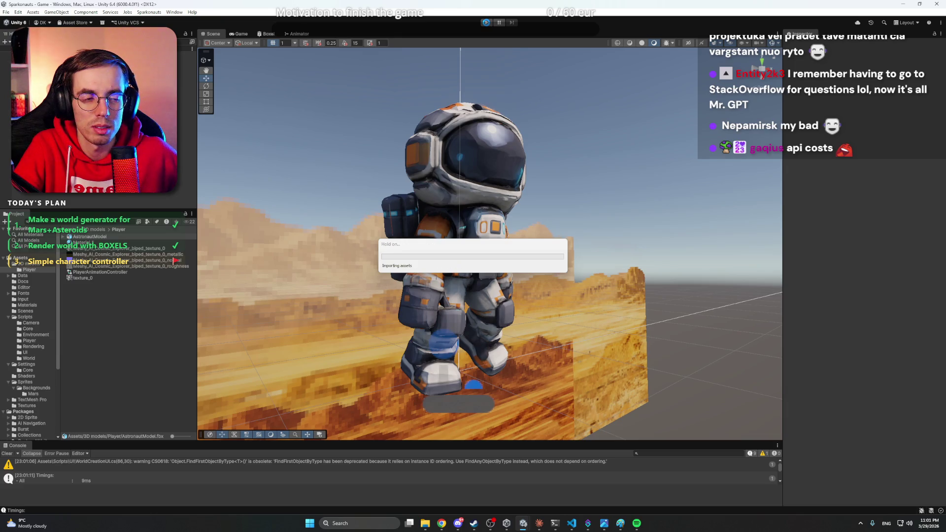
left_click(458, 524)
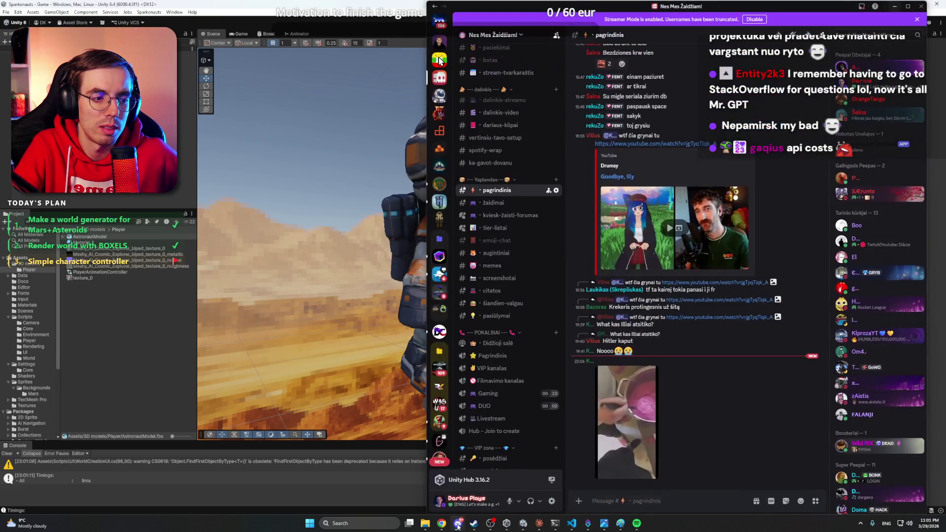
left_click(457, 523)
mouse_move(447, 526)
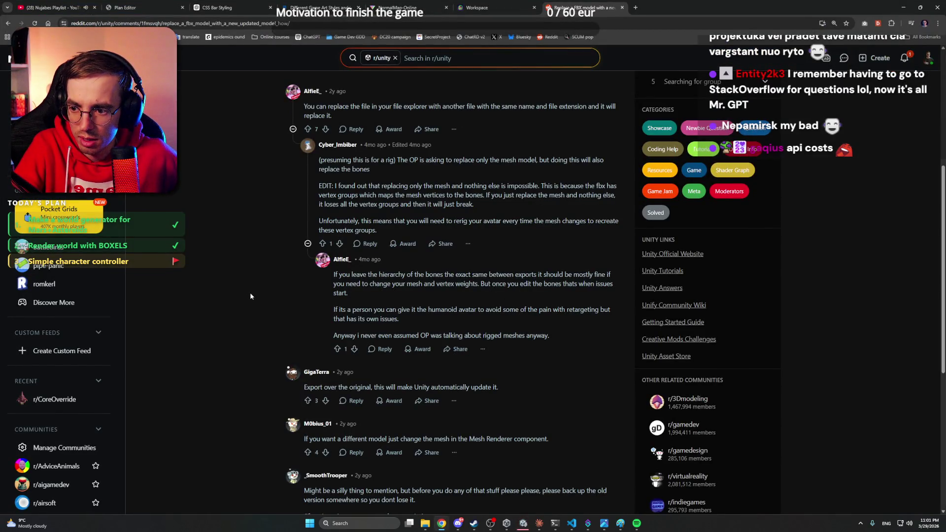
Scroll the Reddit thread on overwriting the FBX in Assets, then minimise Chrome.
scroll(251, 296, "down", 5)
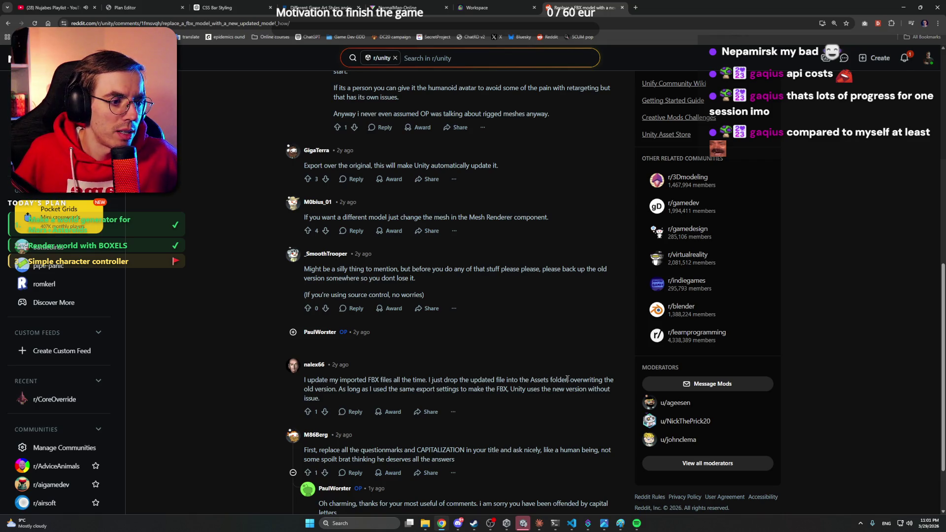
left_click(904, 7)
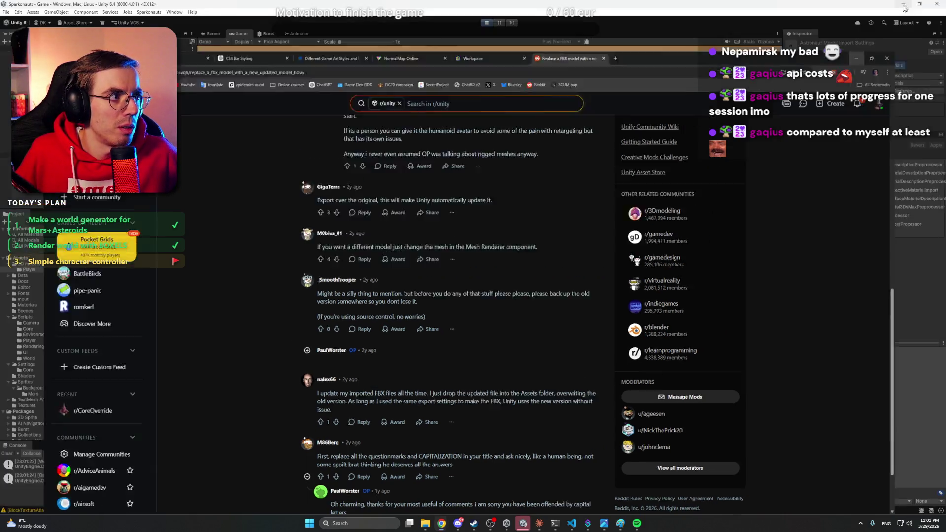
Preview the AstronautModel asset, zoom the Game view, and run right jumping onto higher steps.
left_click(107, 237)
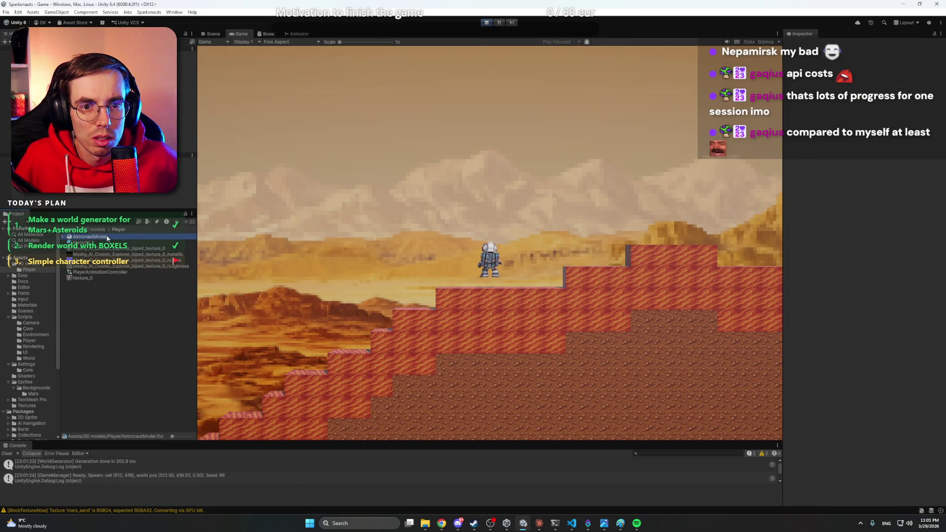
left_click(114, 309)
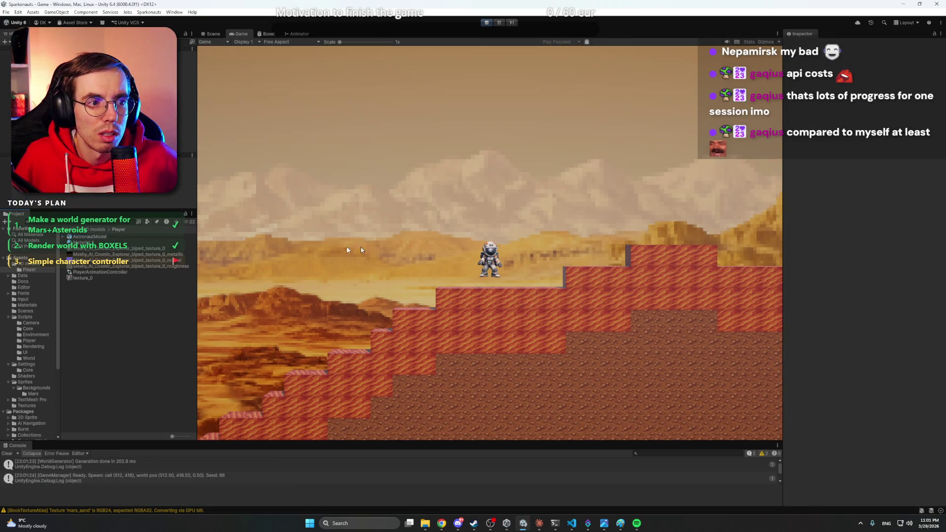
key("d")
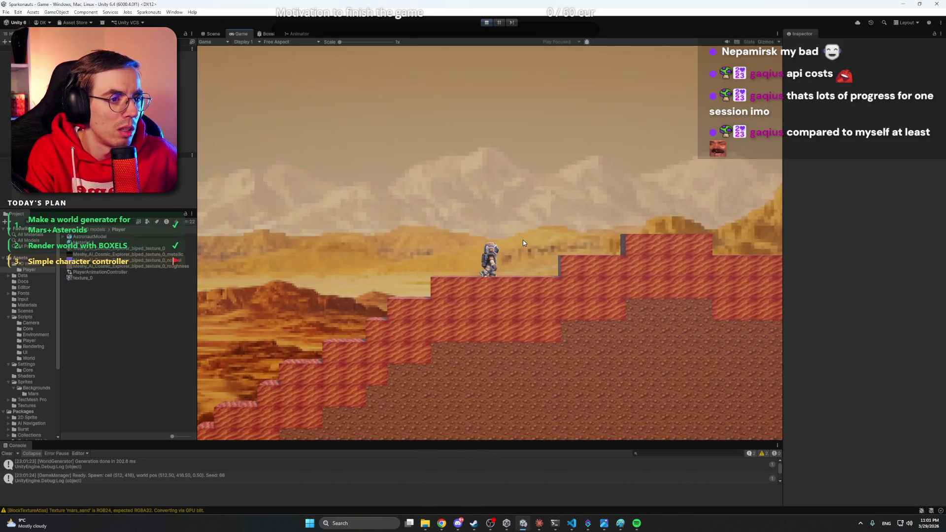
scroll(524, 243, "up", 3)
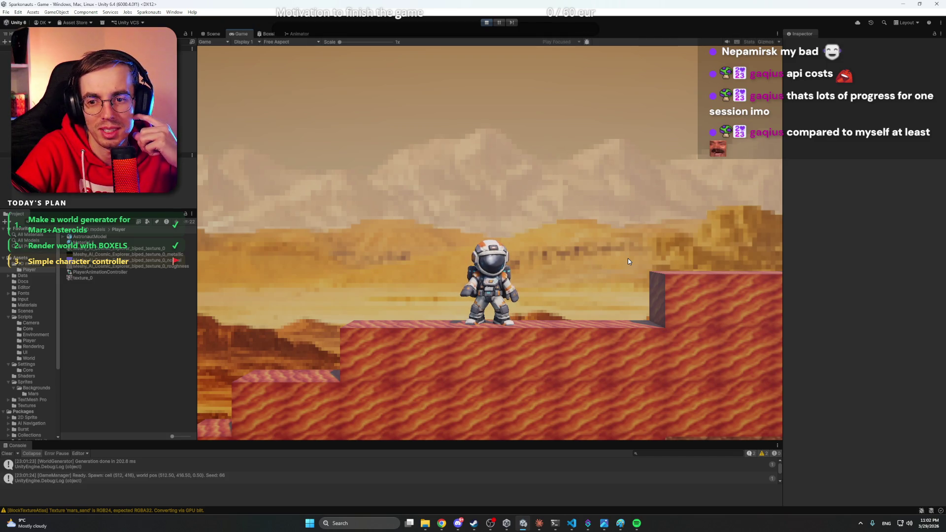
key("d")
key("space")
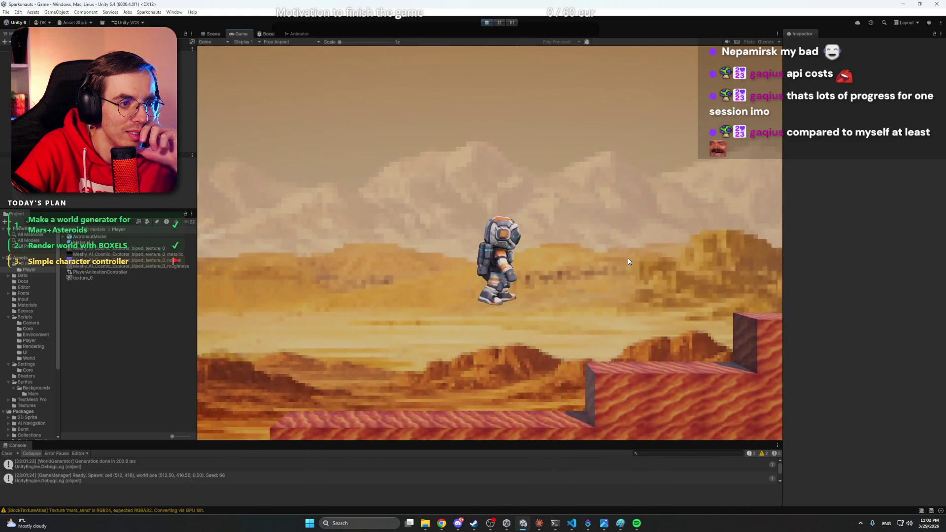
key("d")
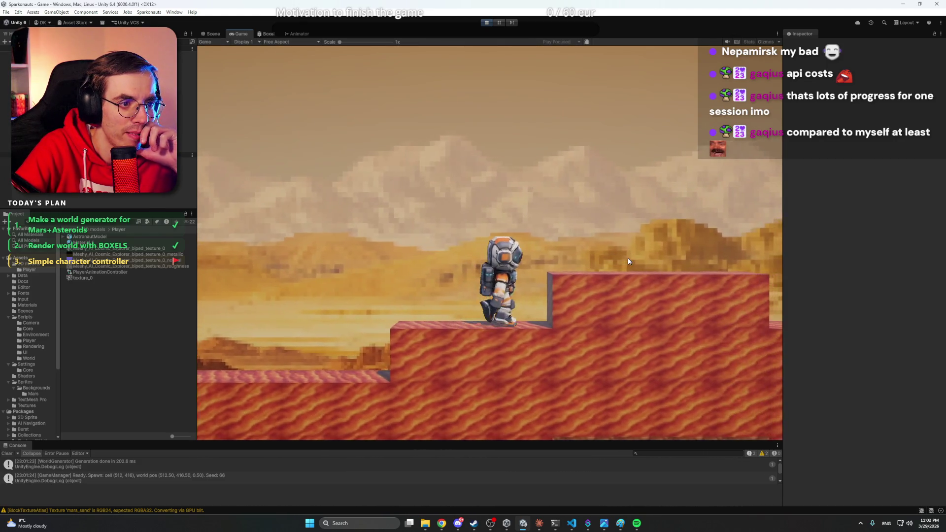
key("d")
key("space")
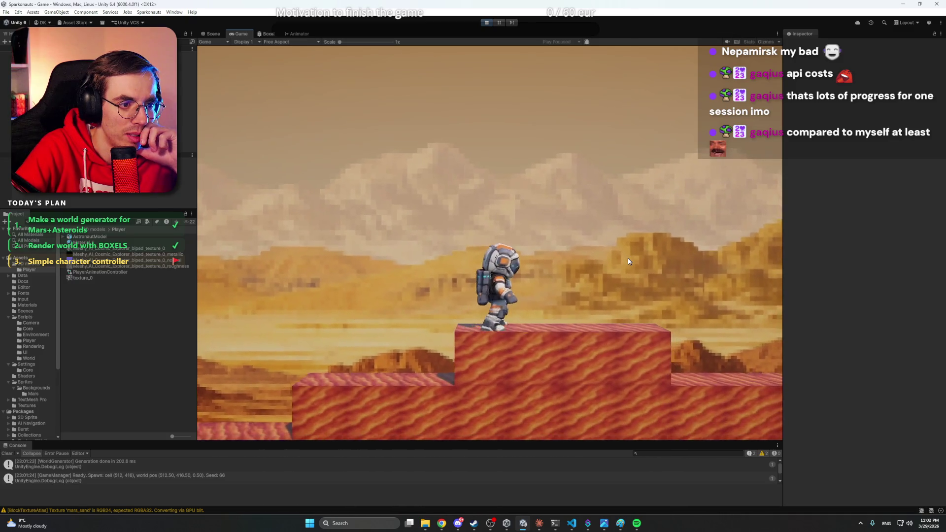
key("d")
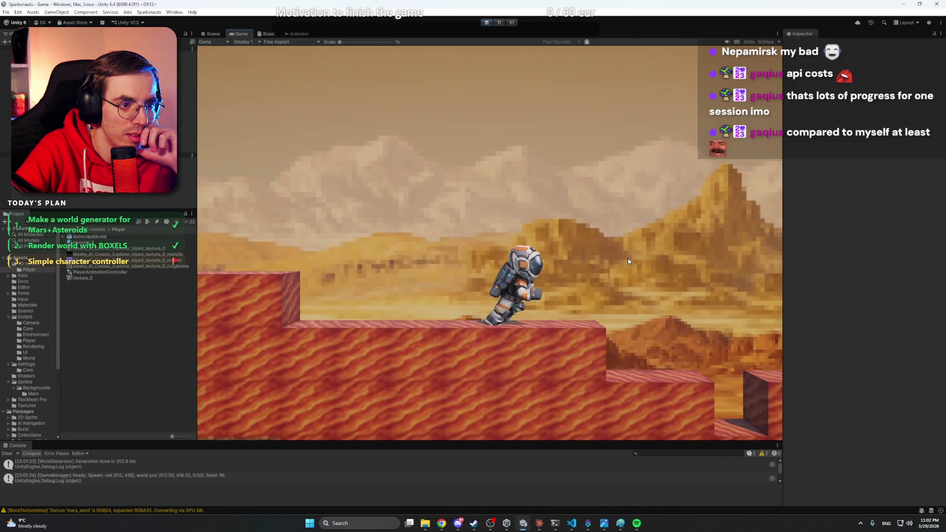
Run the astronaut left and make it leap high off the platform several times.
key("d")
key("a")
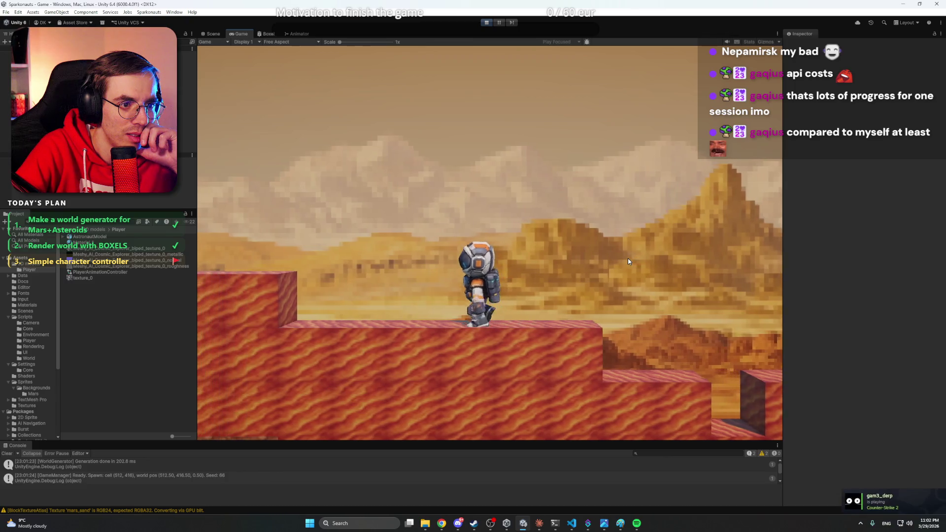
key("a")
key("space")
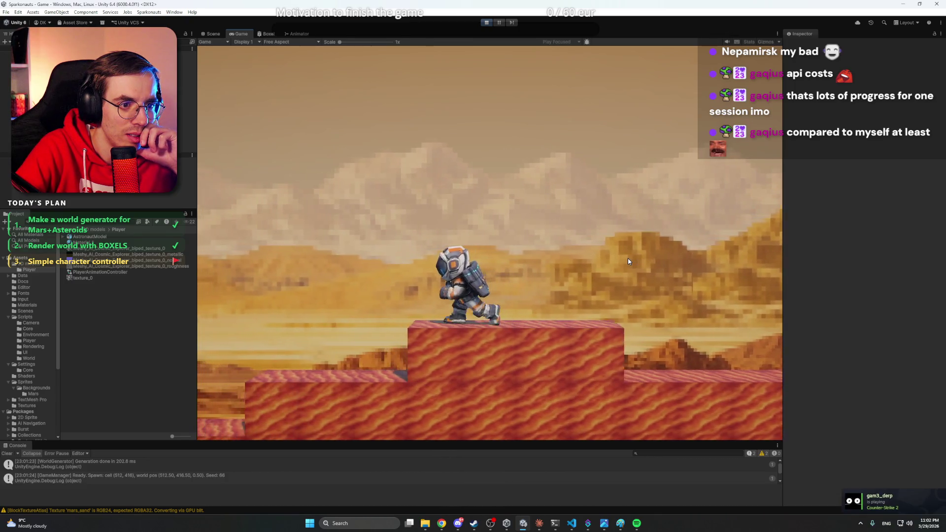
key("space")
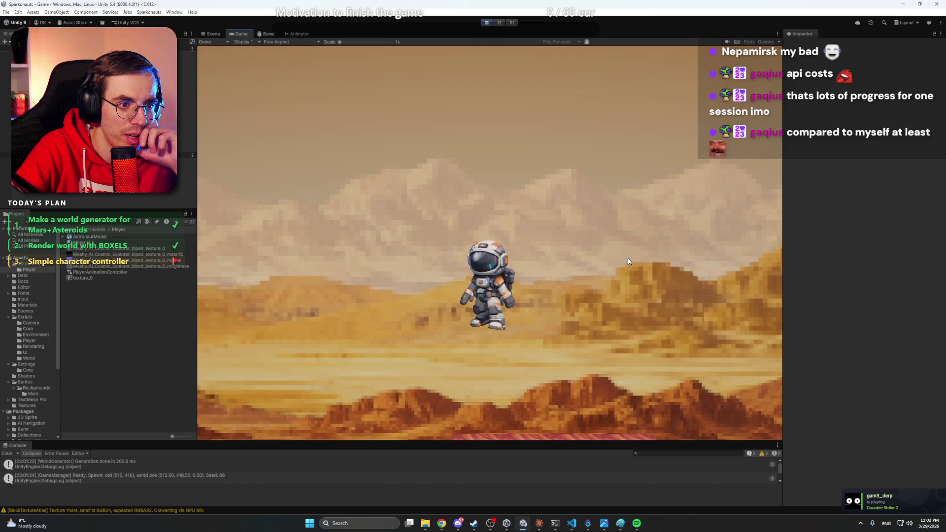
key("space")
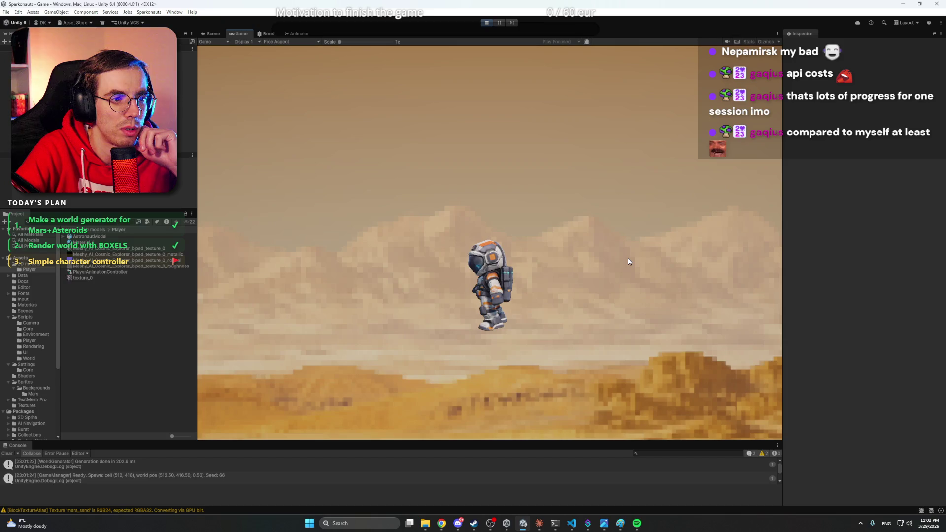
key("a")
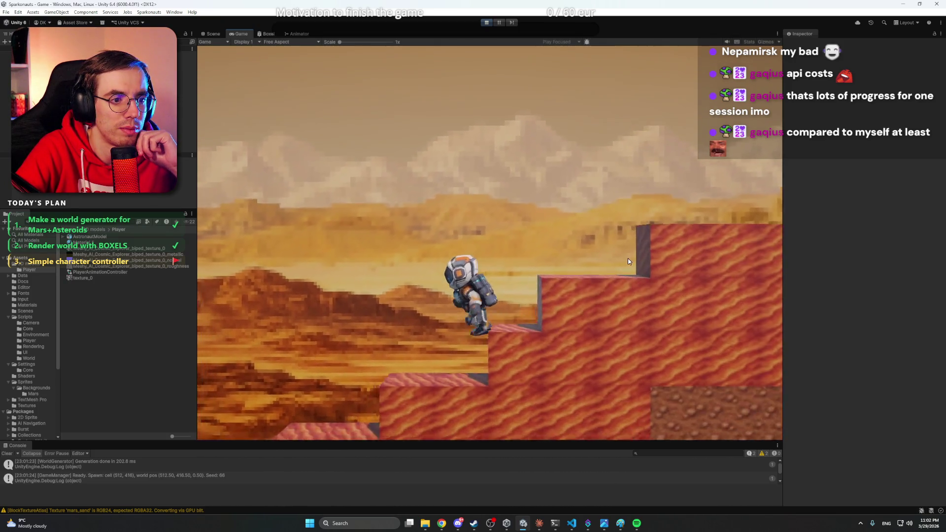
Climb the red voxel steps right then left, ending idle on a ledge facing the camera.
key("d")
key("space")
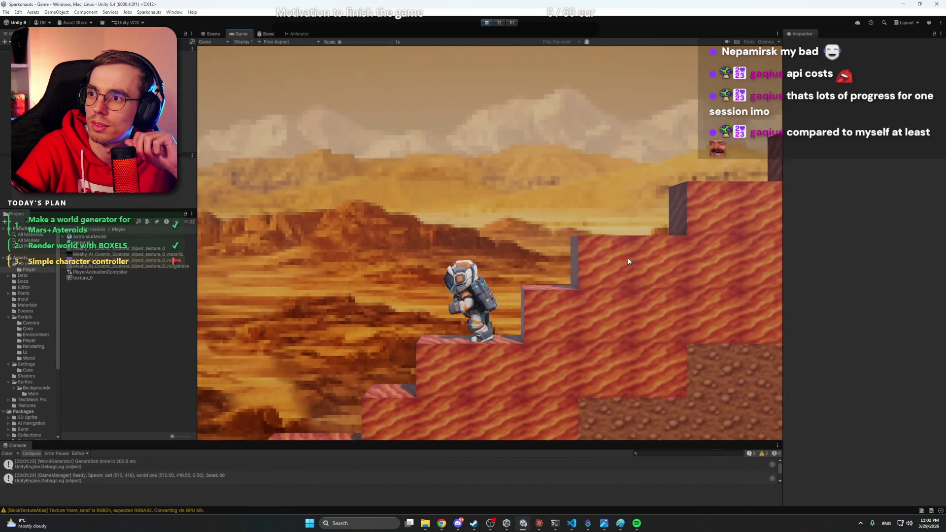
key("space")
key("space")
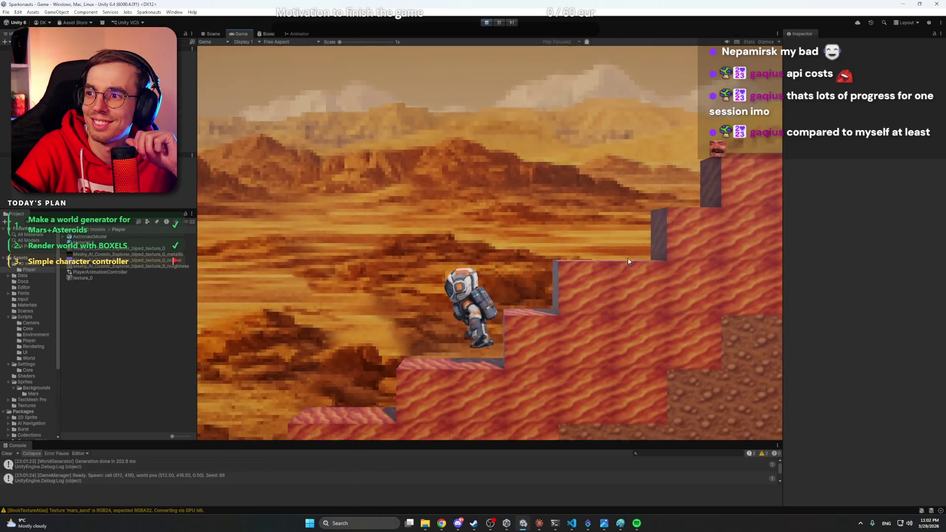
key("a")
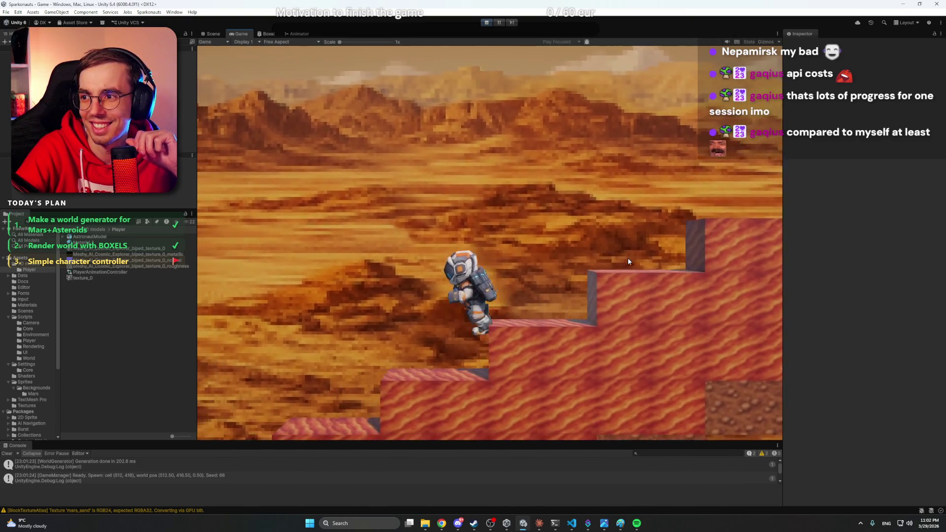
key("d")
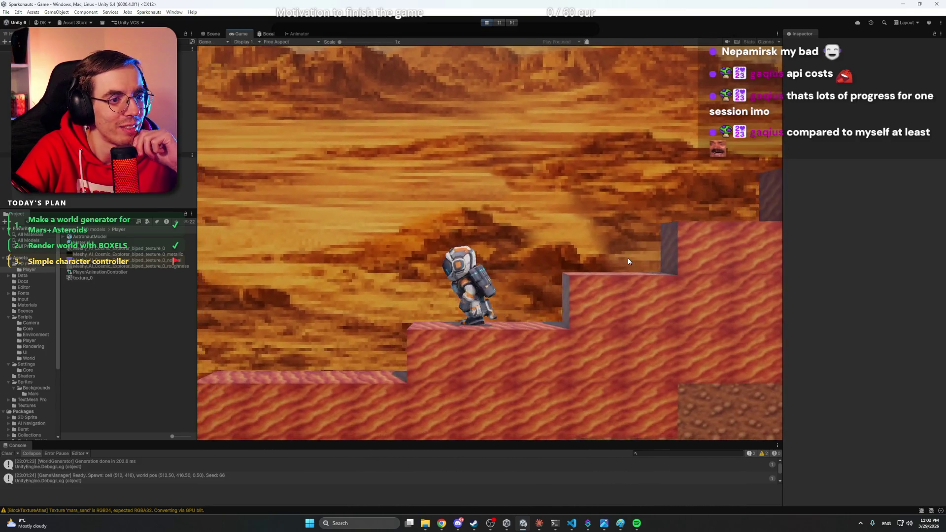
key("a")
key("space")
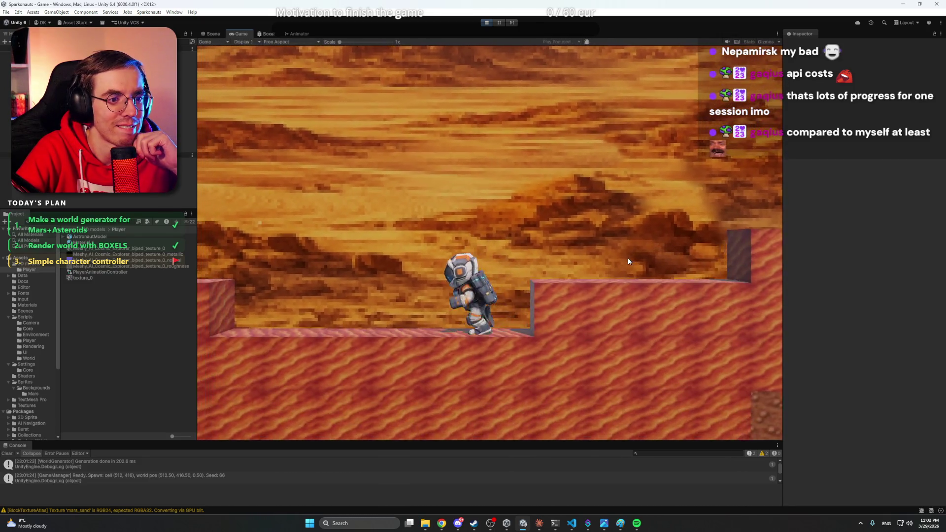
key("a")
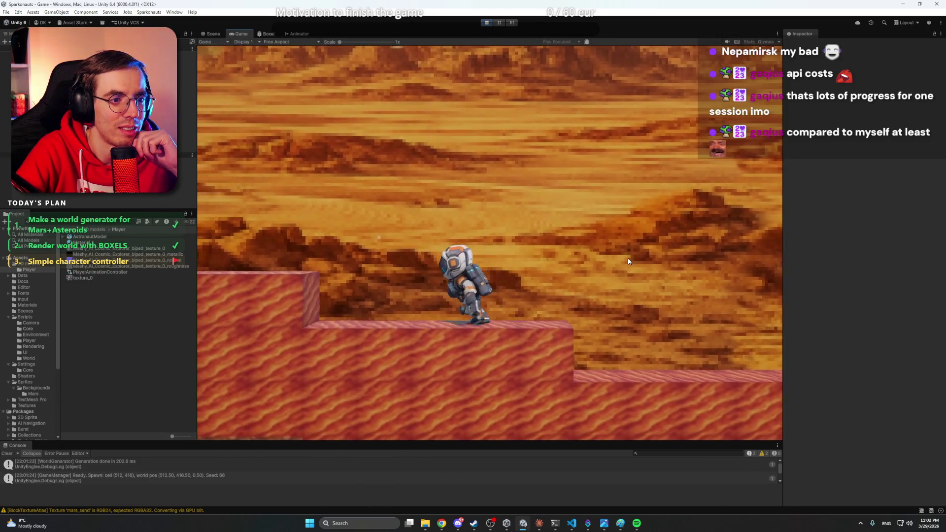
key("a")
key("space")
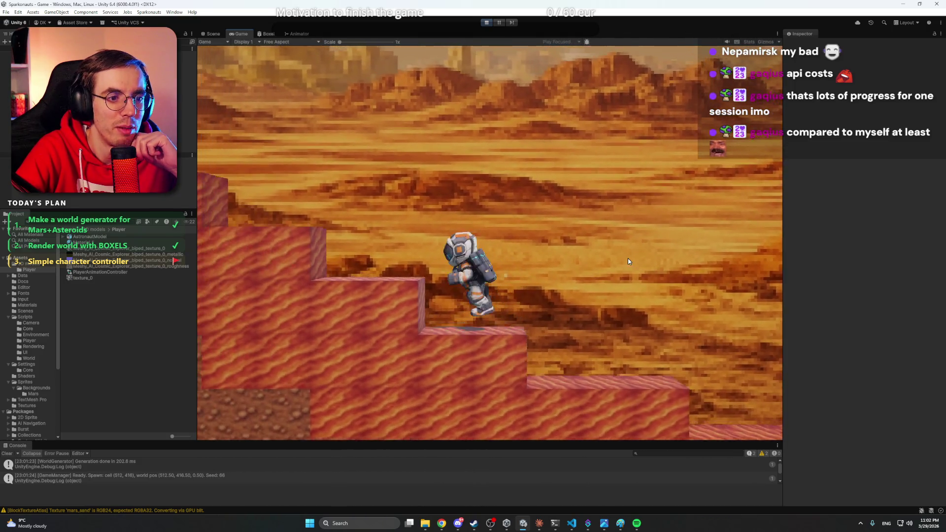
key("a")
key("space")
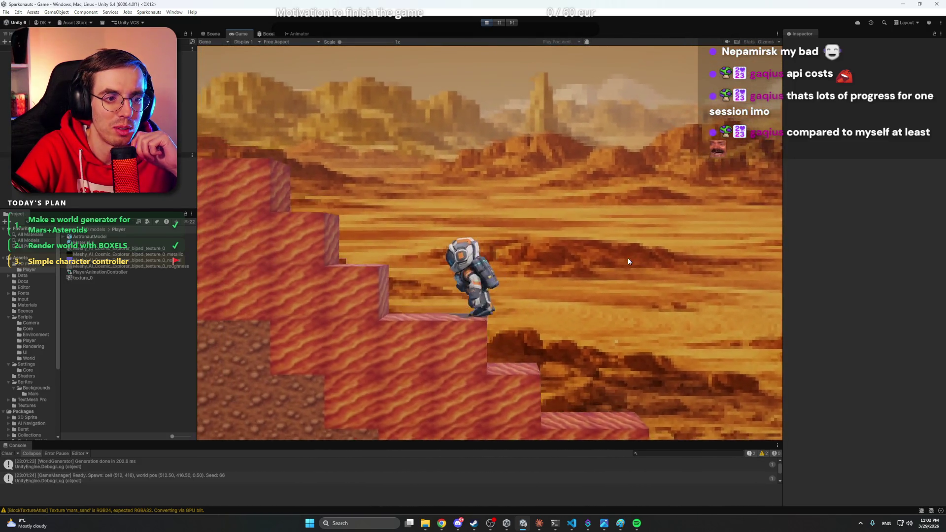
key("a")
key("space")
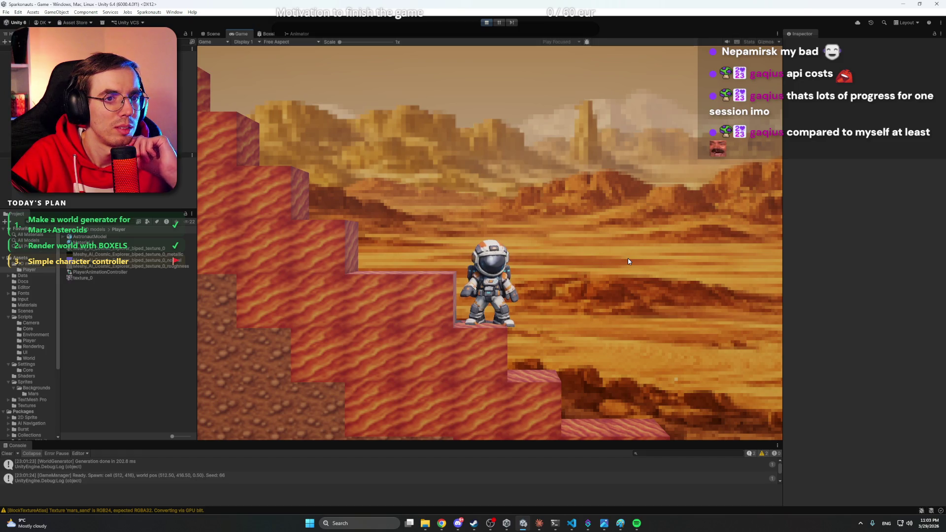
Review the Idle to IdleLookAround transition in the Animator, leaving its IdleTime Greater 15 condition unchanged.
left_click(299, 34)
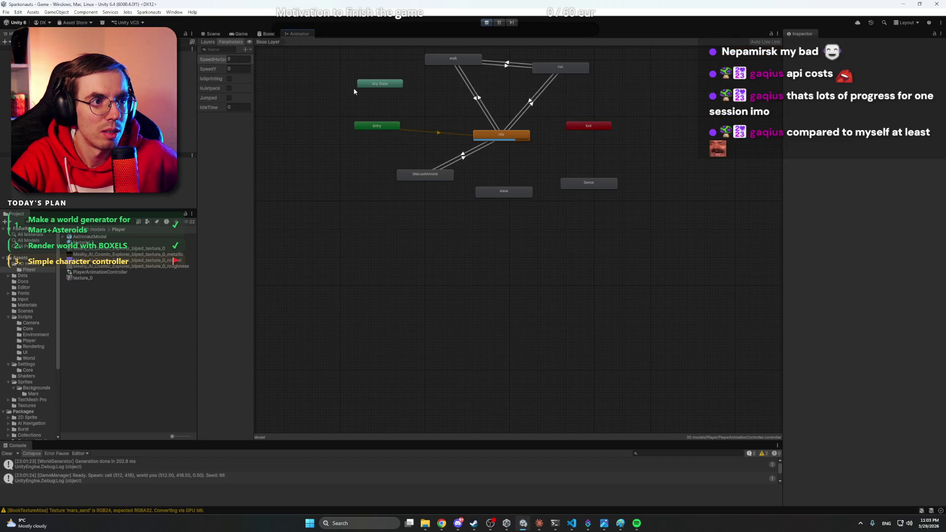
left_click(461, 261)
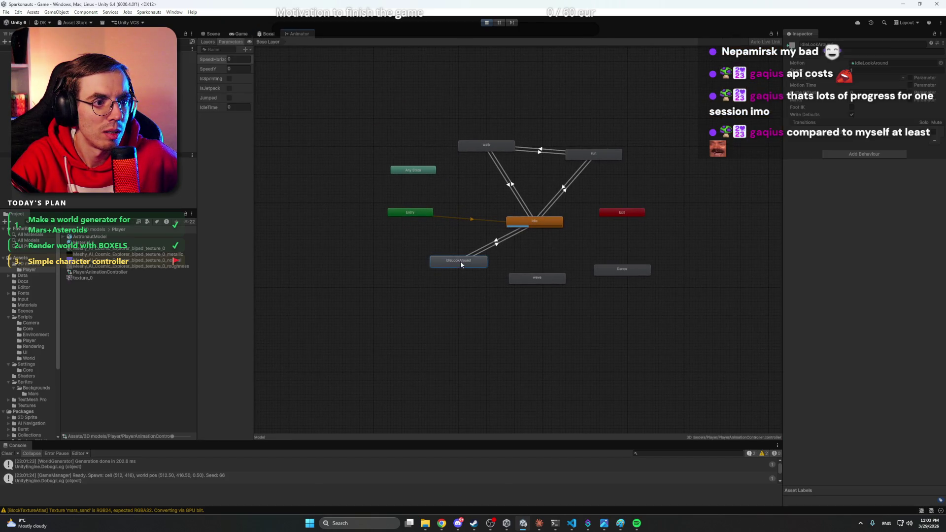
left_click(497, 243)
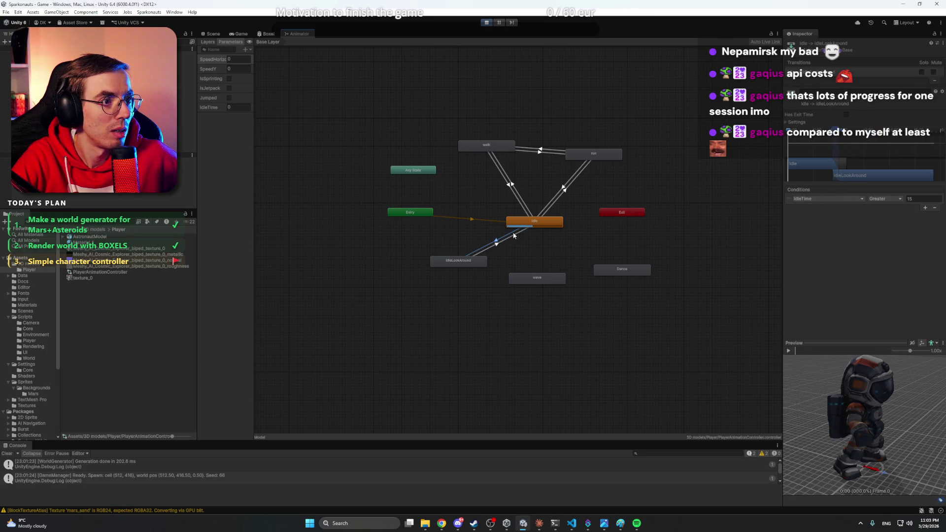
left_click(525, 225)
left_click(501, 241)
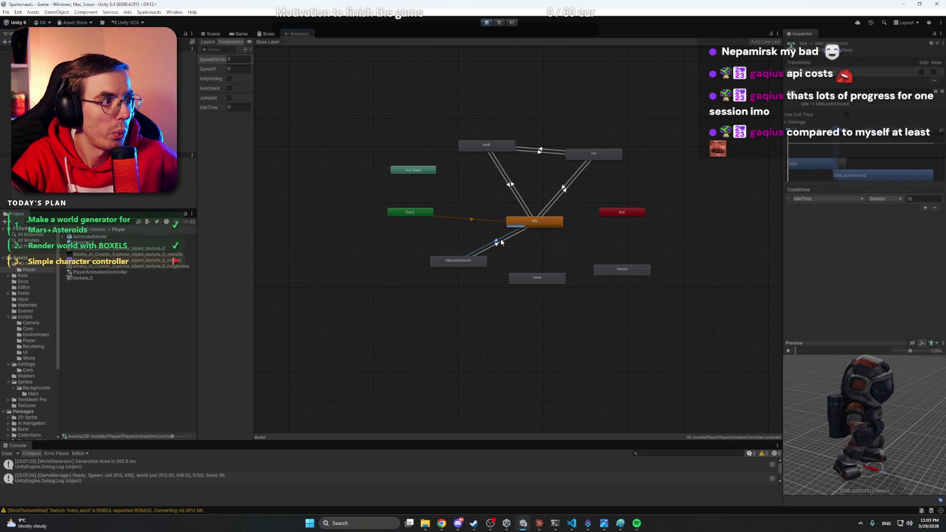
left_click(895, 201)
left_click(882, 207)
left_click(439, 105)
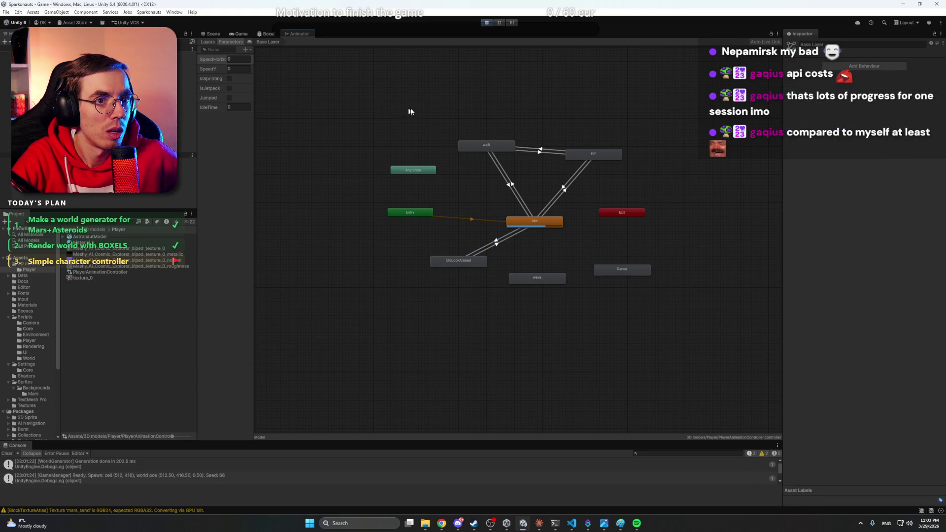
left_click_drag(439, 105, 439, 133)
Stop play mode, then briefly bring up and hide Discord.
left_click(486, 23)
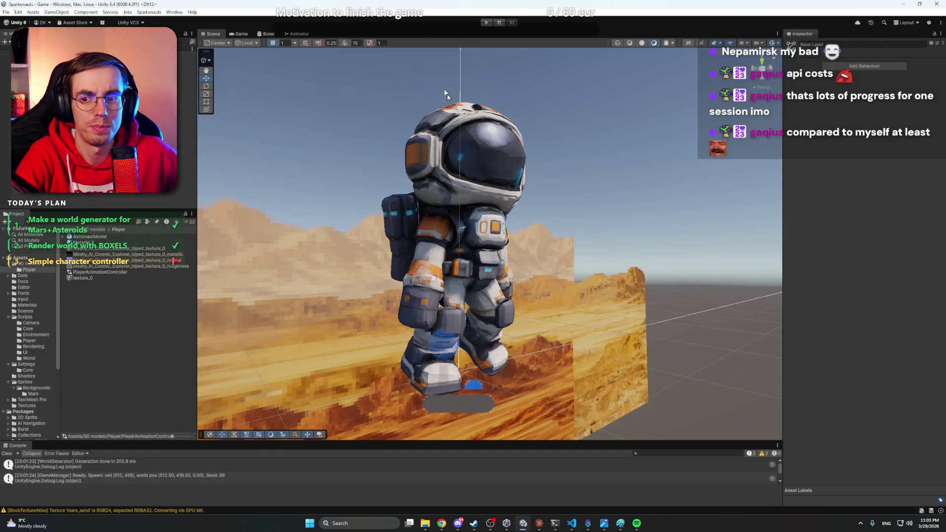
left_click(458, 523)
left_click(459, 524)
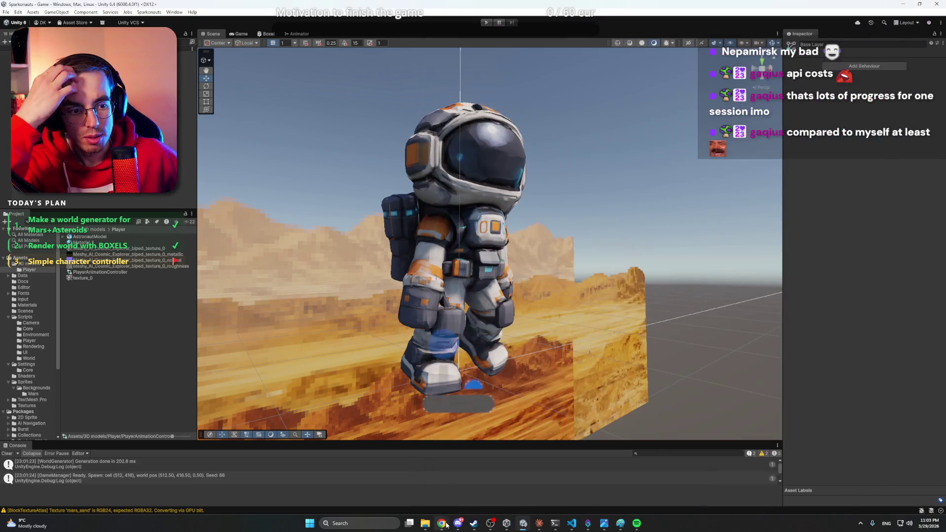
Read through the r/unity thread on replacing an imported FBX model, then minimize Chrome back to Unity.
mouse_move(442, 523)
left_click(473, 481)
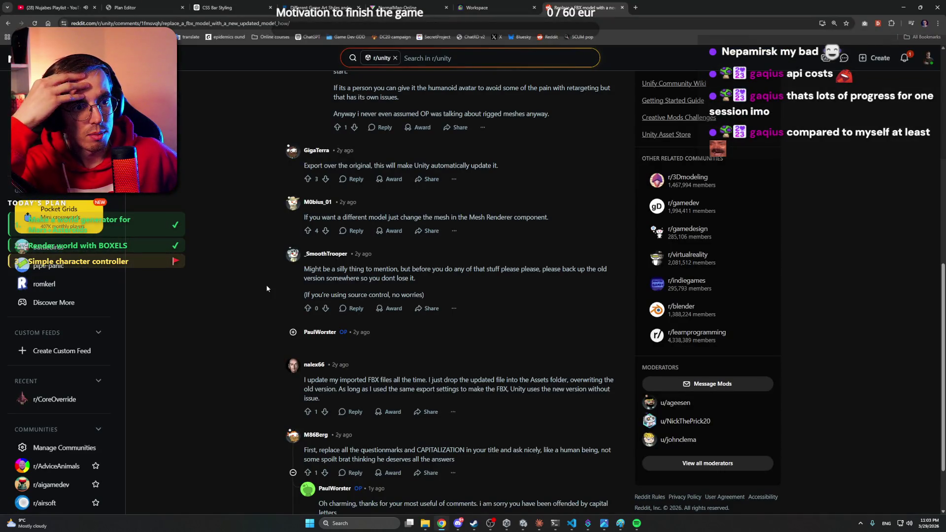
scroll(267, 289, "down", 2)
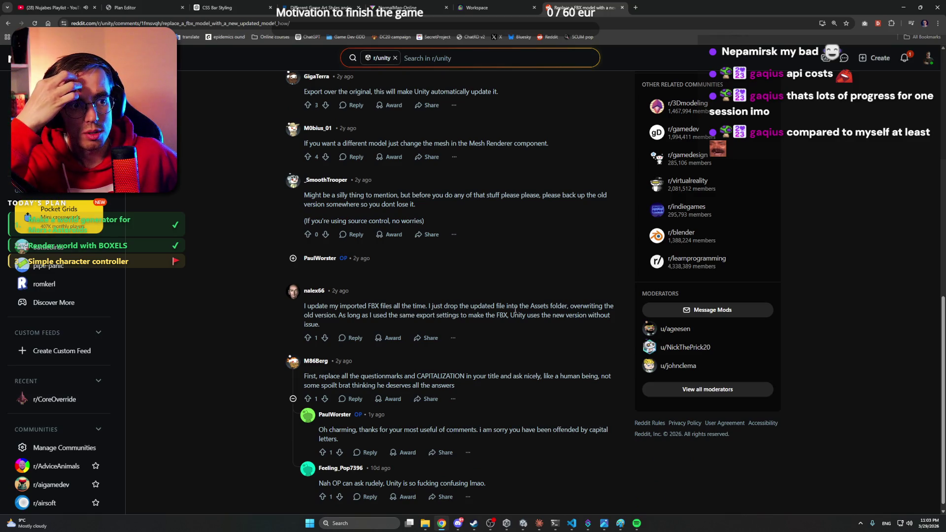
left_click(903, 7)
right_click(146, 320)
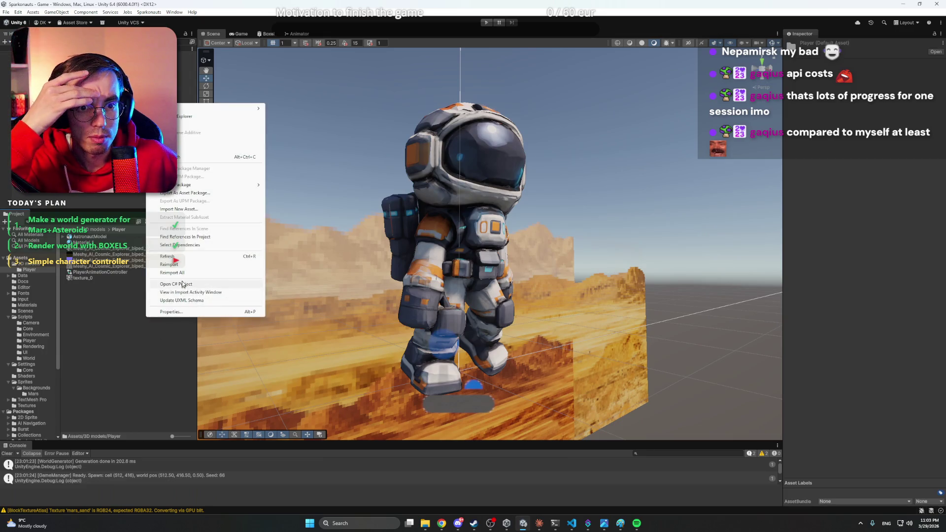
left_click(182, 209)
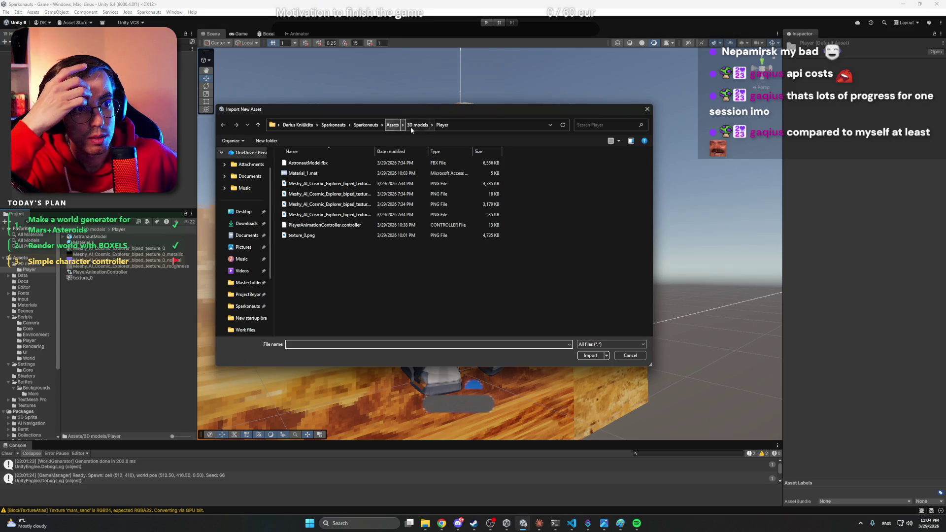
left_click(333, 126)
double_click(305, 184)
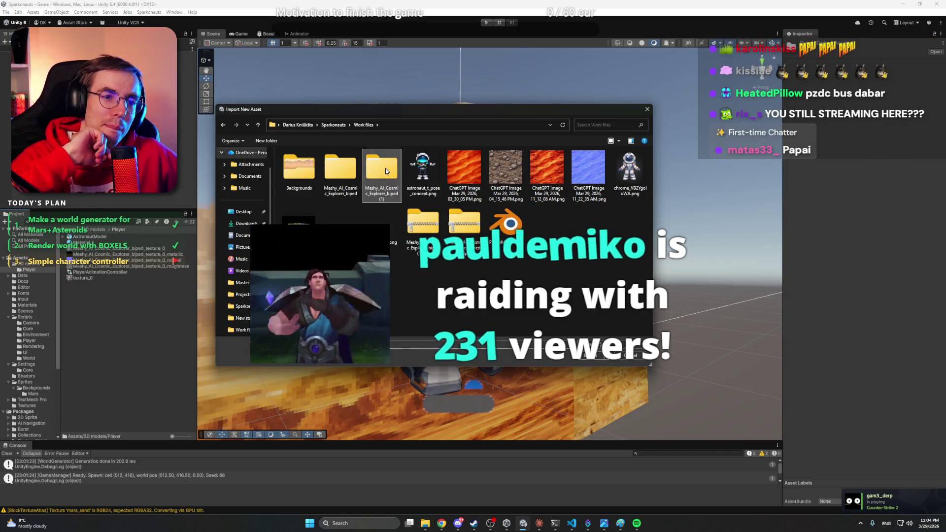
double_click(386, 171)
double_click(299, 168)
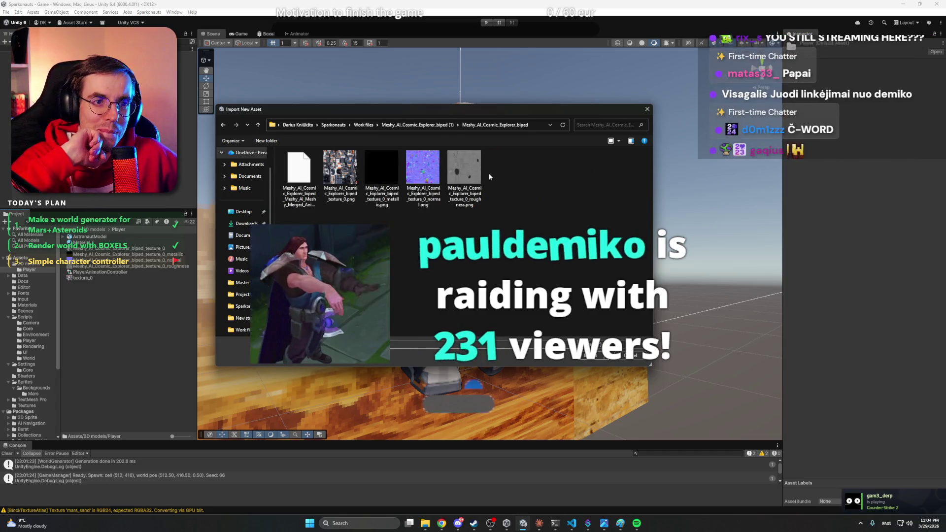
key("alt+Up")
key("alt+Up")
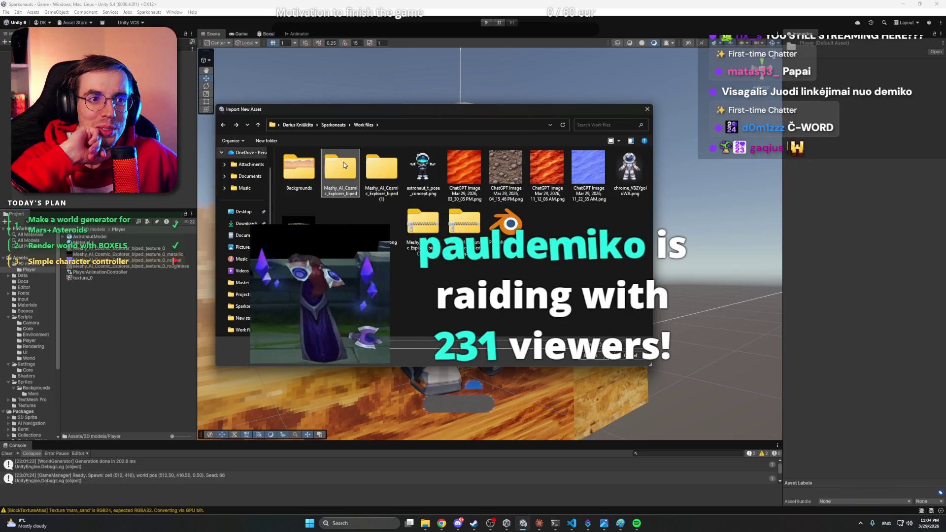
double_click(344, 162)
double_click(355, 165)
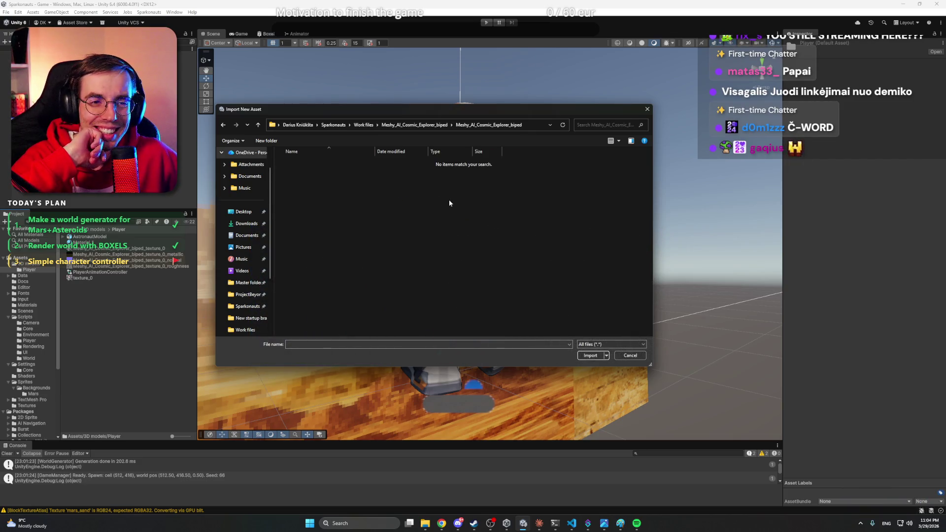
key("alt+Up")
key("alt+Up")
key("Escape")
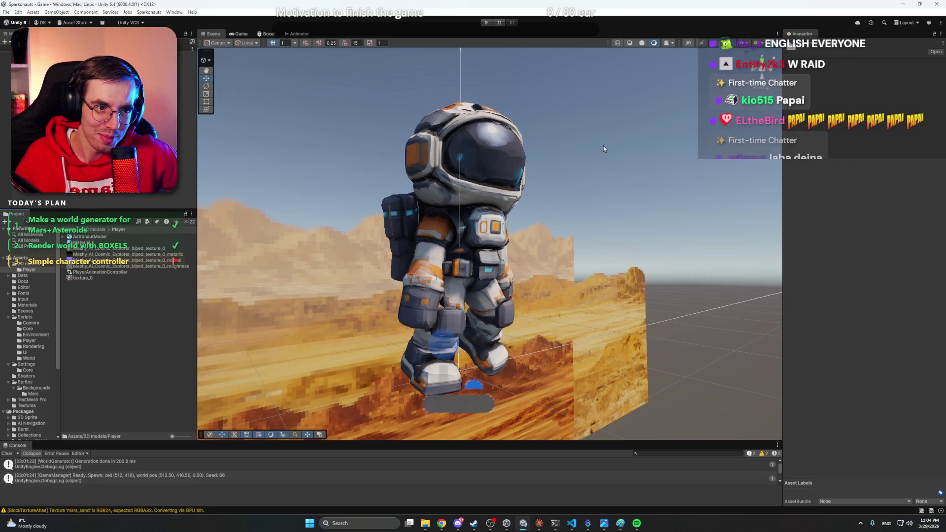
mouse_move(571, 255)
left_mouse_down()
mouse_move(583, 297)
mouse_move(574, 276)
mouse_move(582, 284)
left_mouse_up()
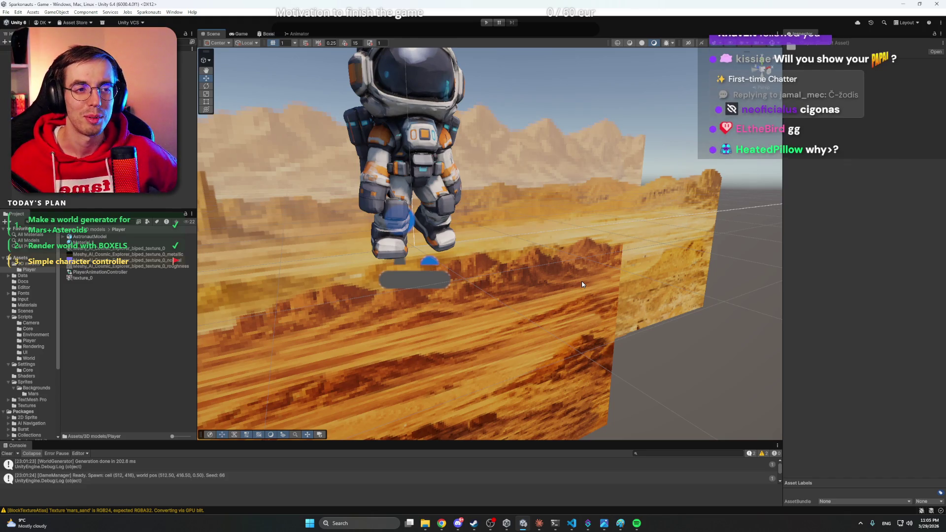
key("f")
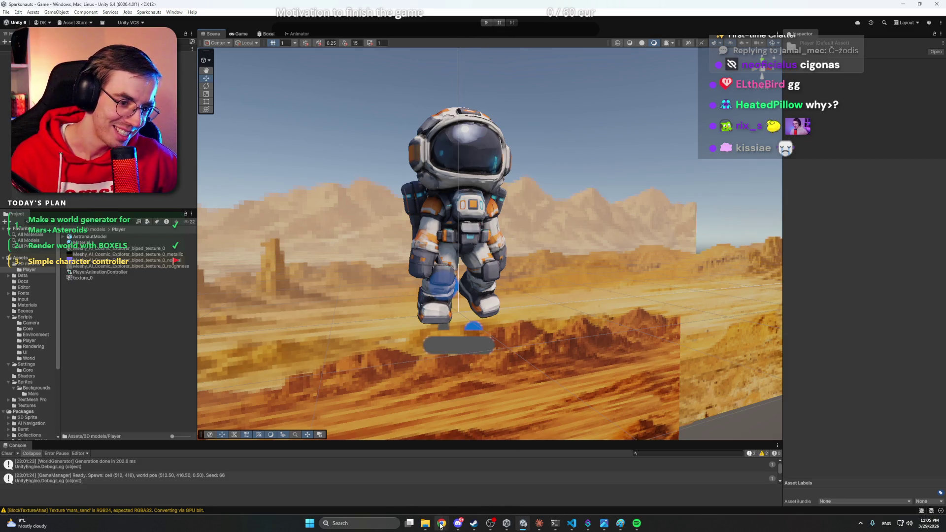
mouse_move(441, 523)
left_click(683, 398)
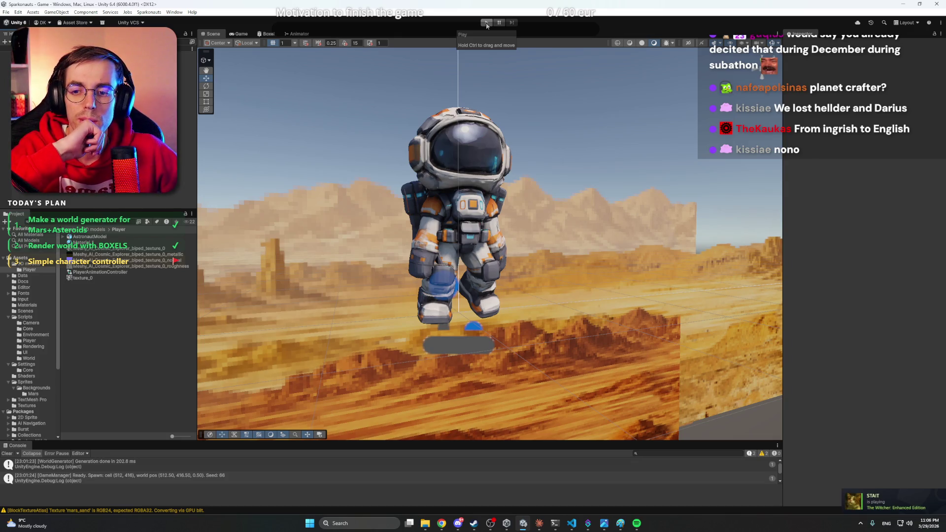
Start Play mode and walk the astronaut right, jumping up onto higher Mars platforms.
left_click(487, 23)
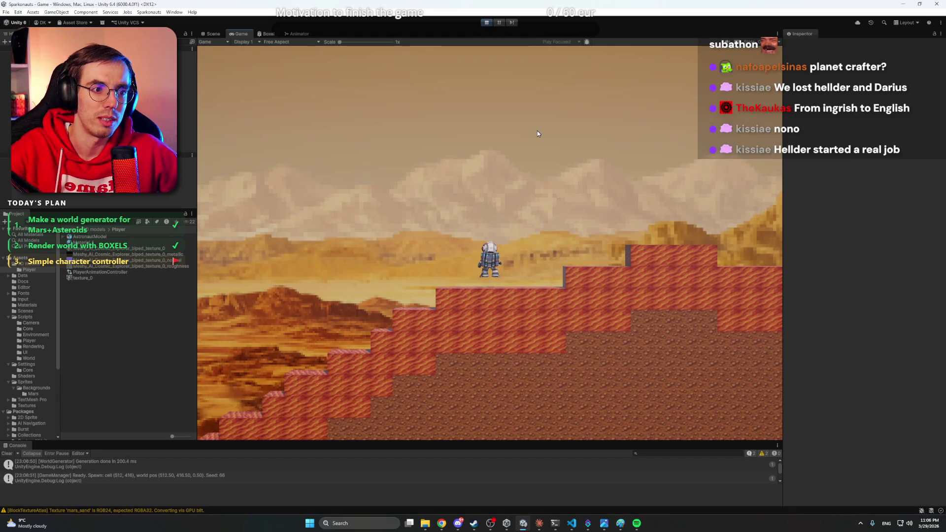
key("d")
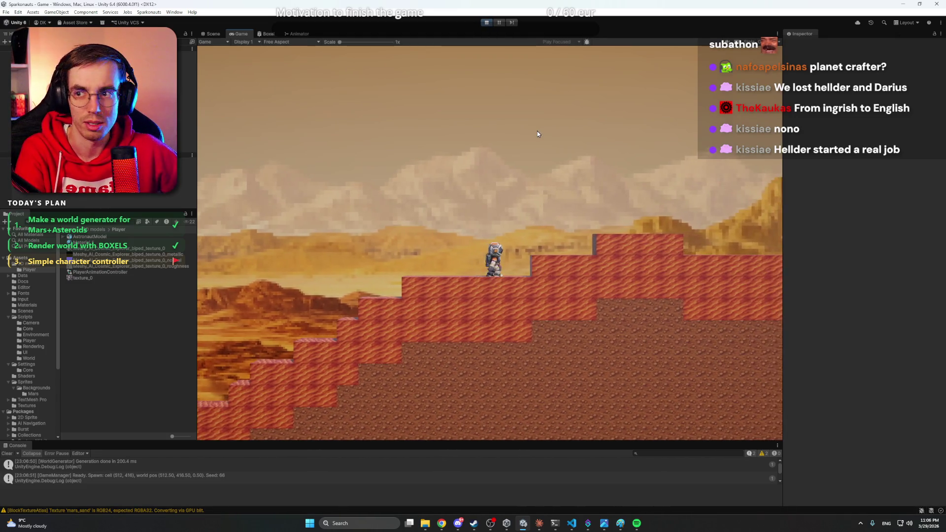
key("space")
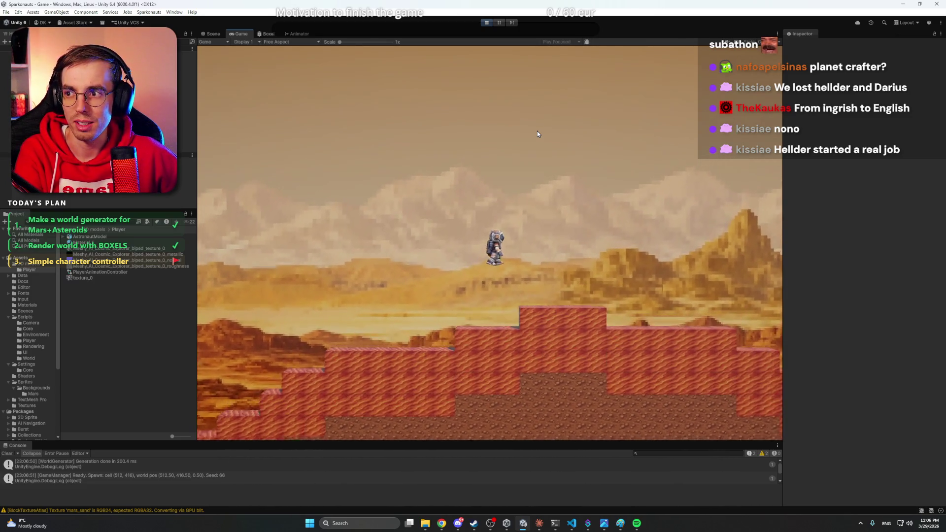
key("d")
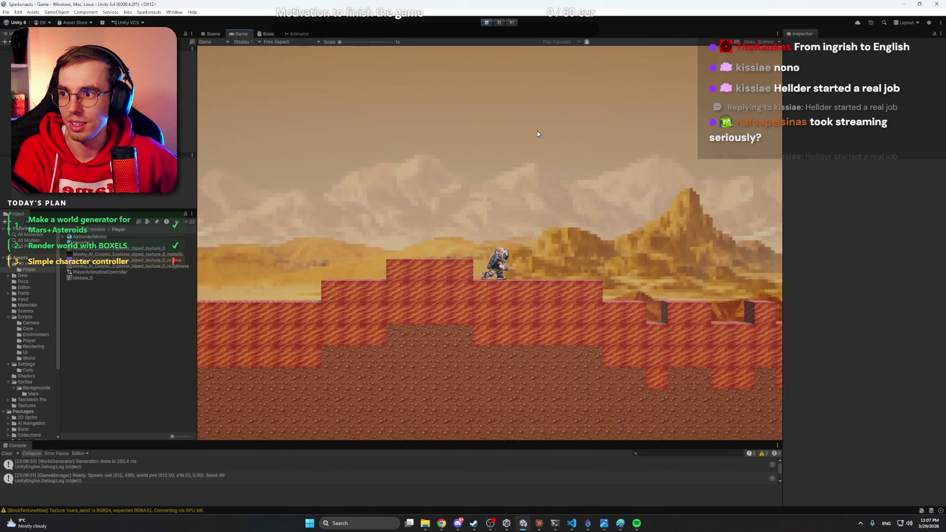
key("d")
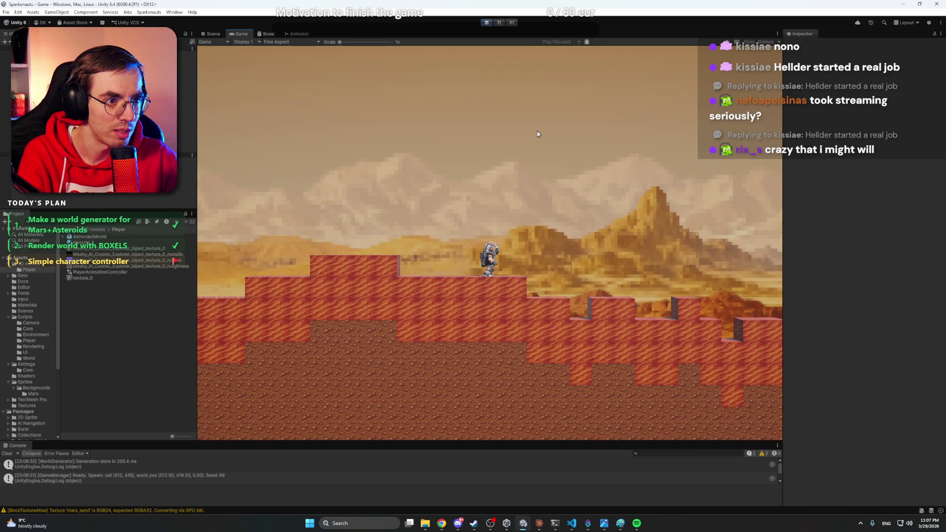
key("d")
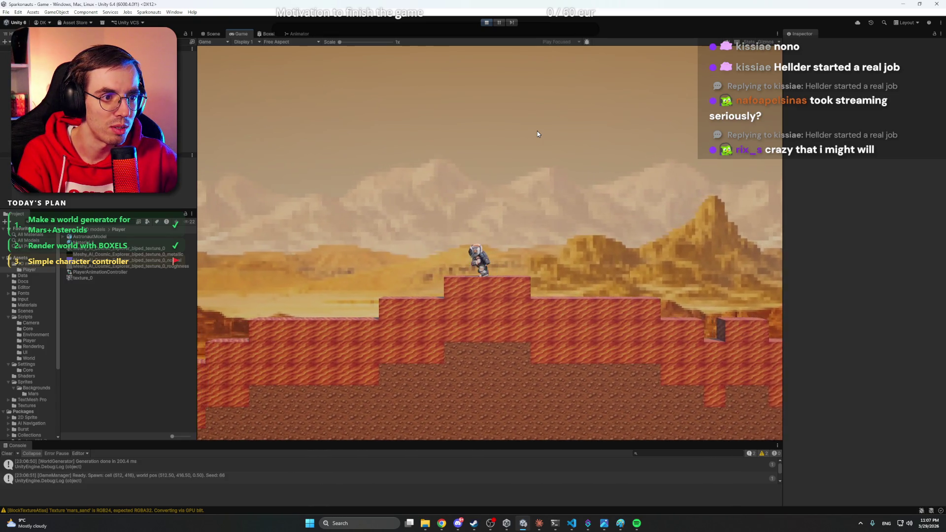
key("d")
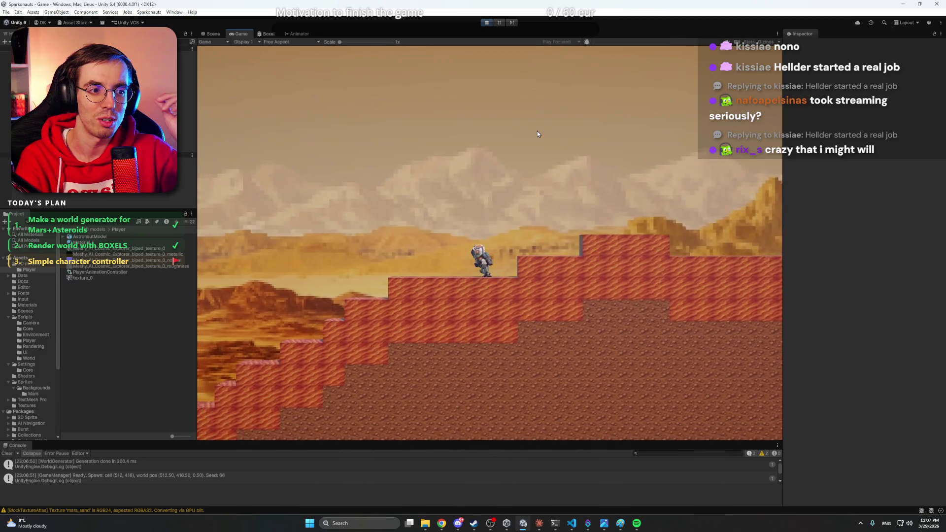
key("d")
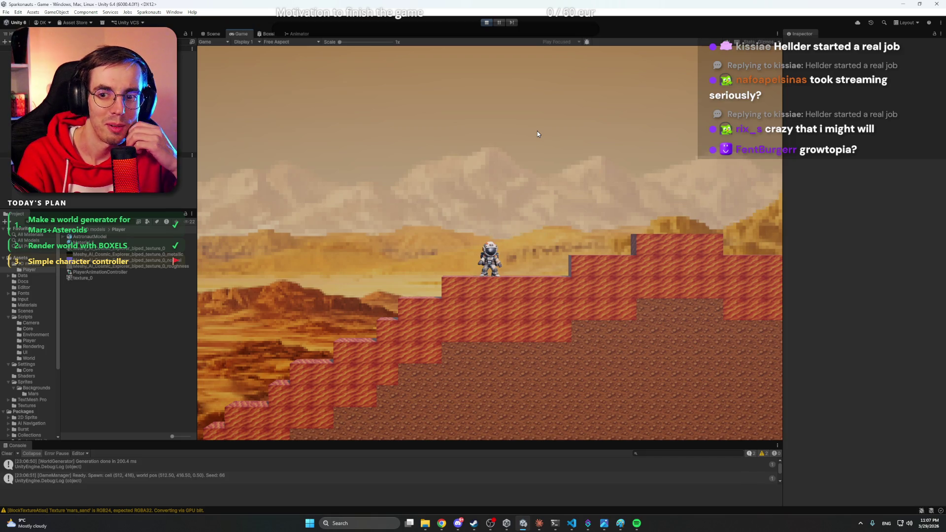
key("d")
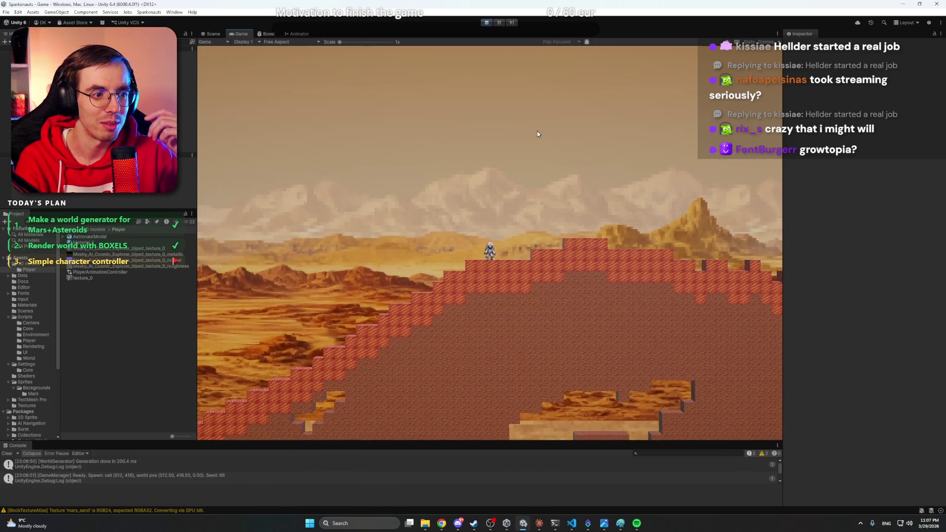
Walk the astronaut back and forth on the slope, then downhill left, and fly it upward.
key("a")
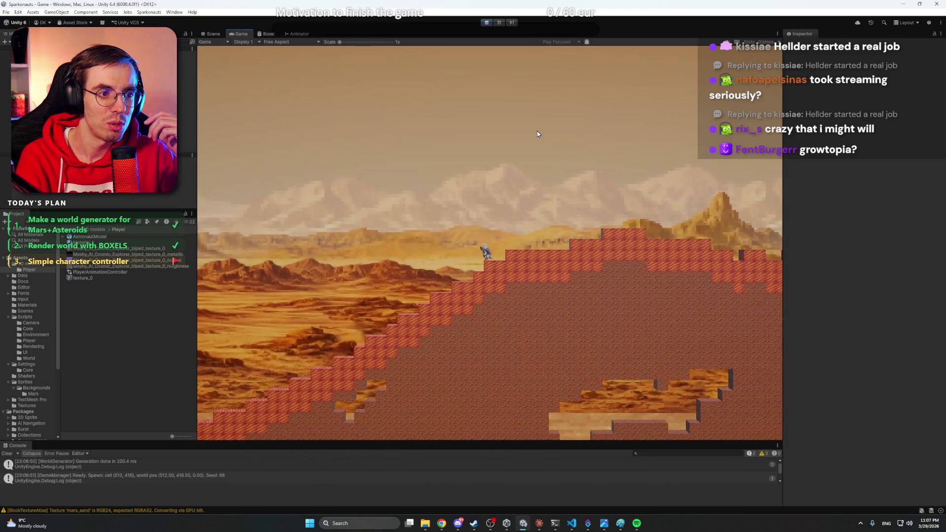
key("d")
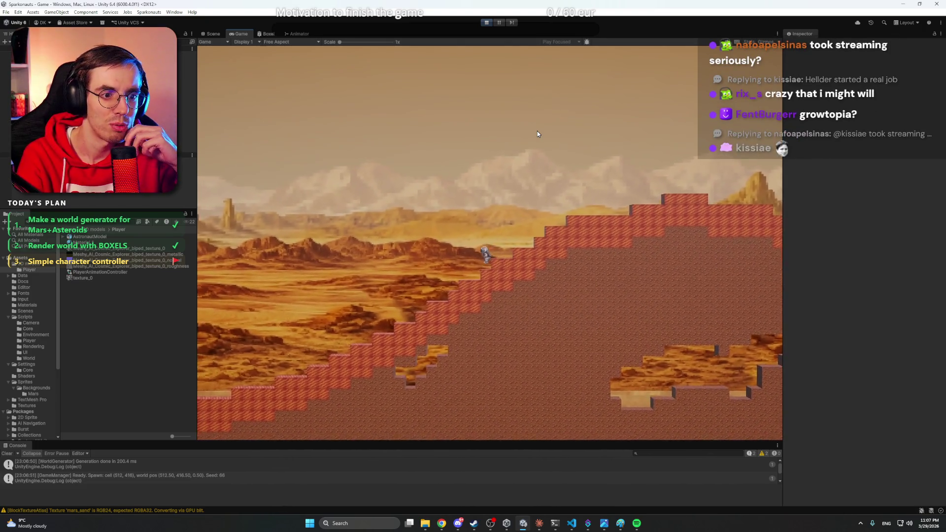
key("a")
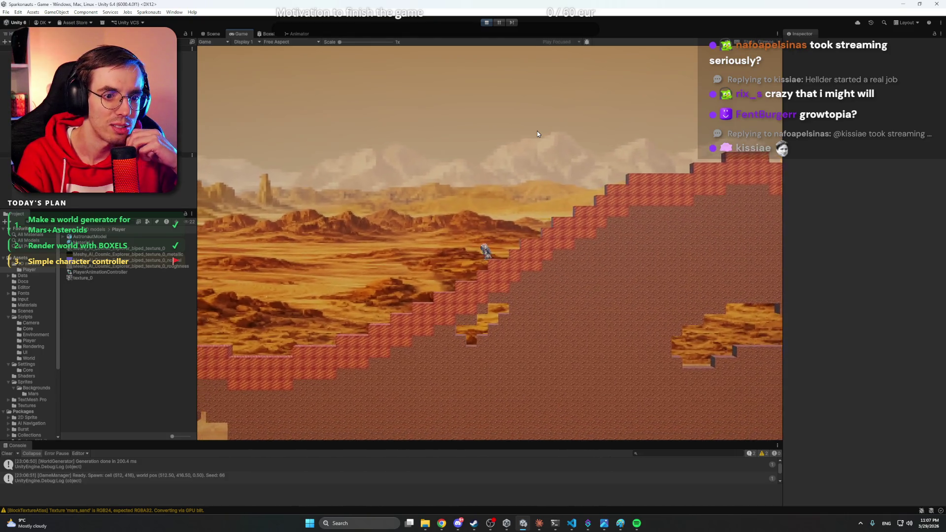
key("a")
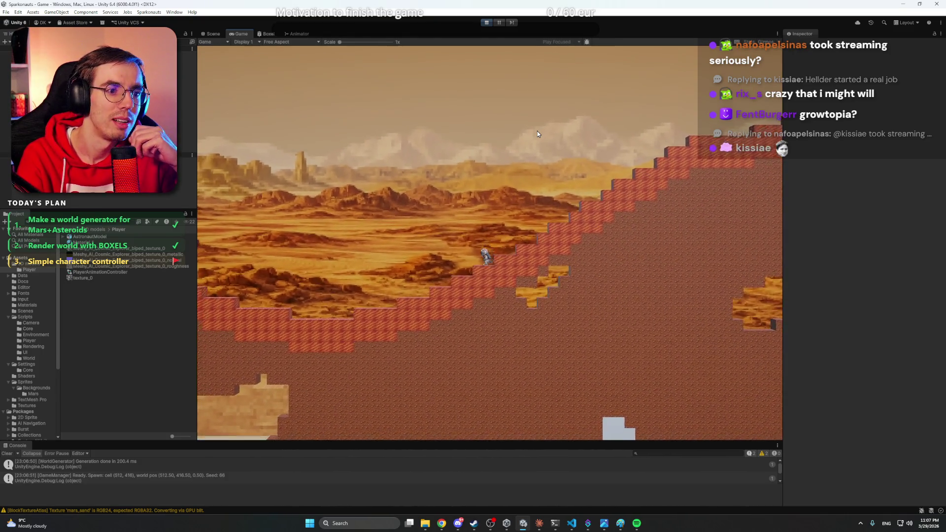
key("a")
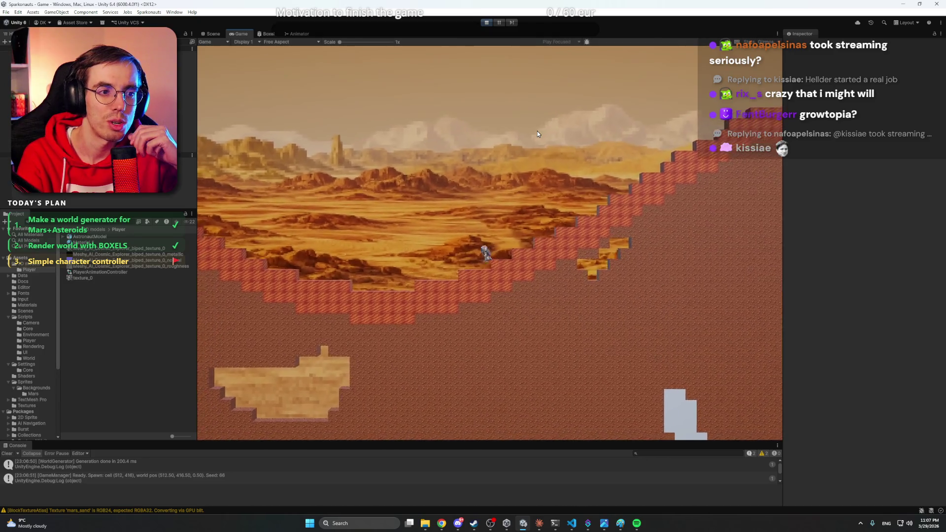
key("a")
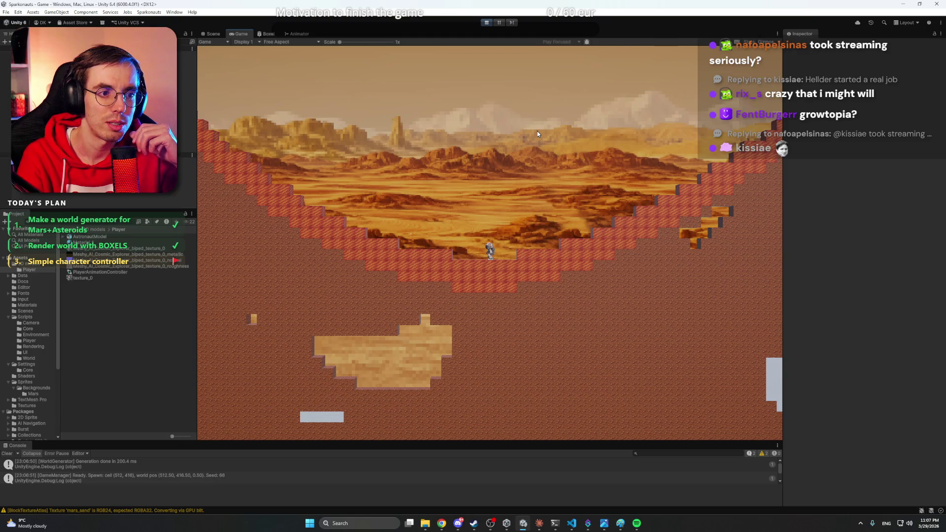
scroll(537, 131, "up", 5)
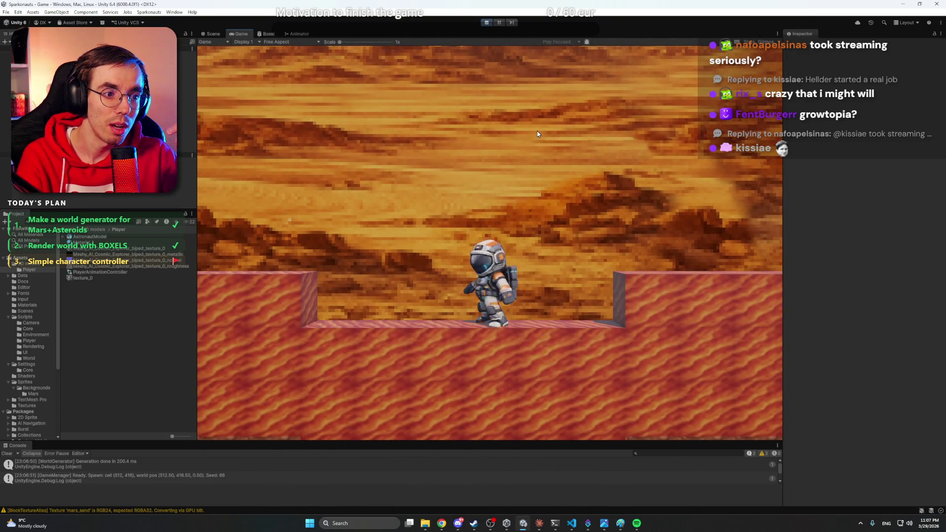
scroll(538, 131, "down", 5)
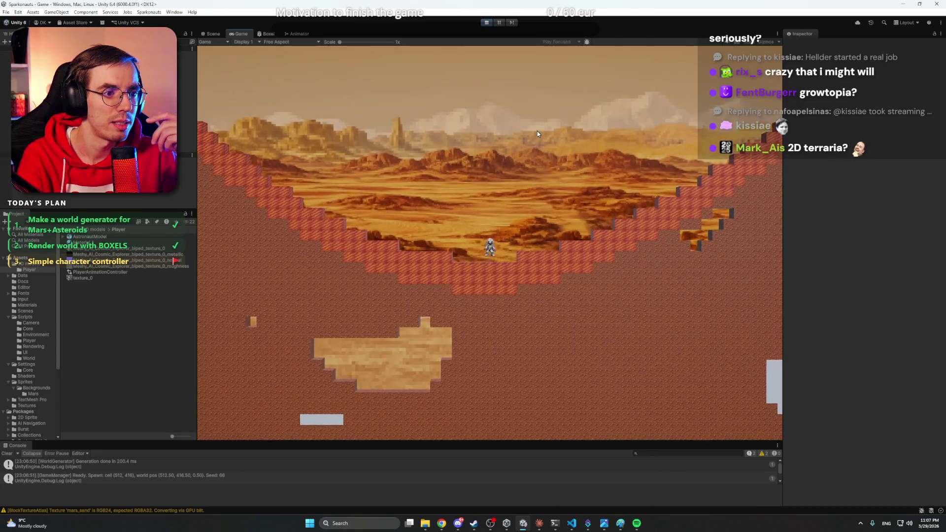
key("space")
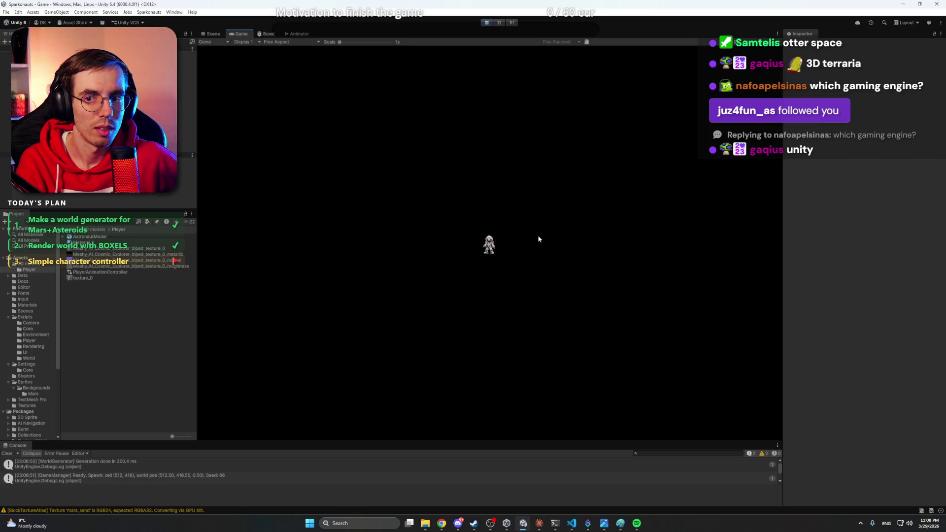
Select the Player in the Scene view and raise it to about Position Y 1319.
key("d")
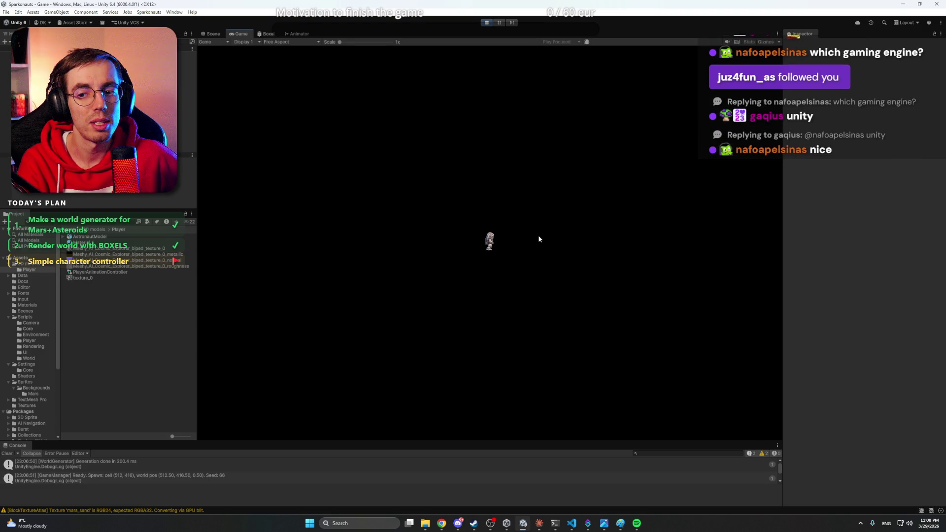
key("s")
left_click(213, 33)
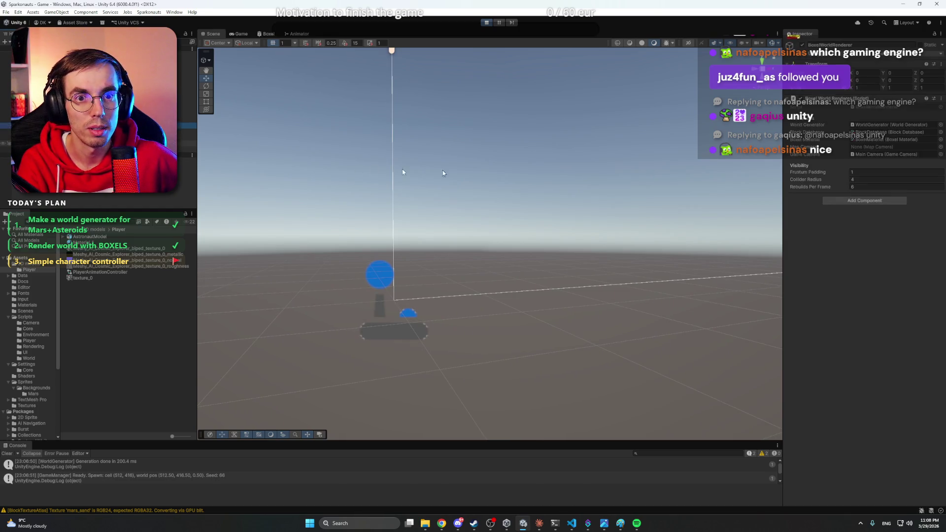
double_click(88, 132)
mouse_move(493, 222)
left_mouse_down()
mouse_move(570, 207)
mouse_move(537, 194)
mouse_move(534, 237)
mouse_move(562, 241)
mouse_move(547, 227)
left_mouse_up()
scroll(570, 207, "down", 10)
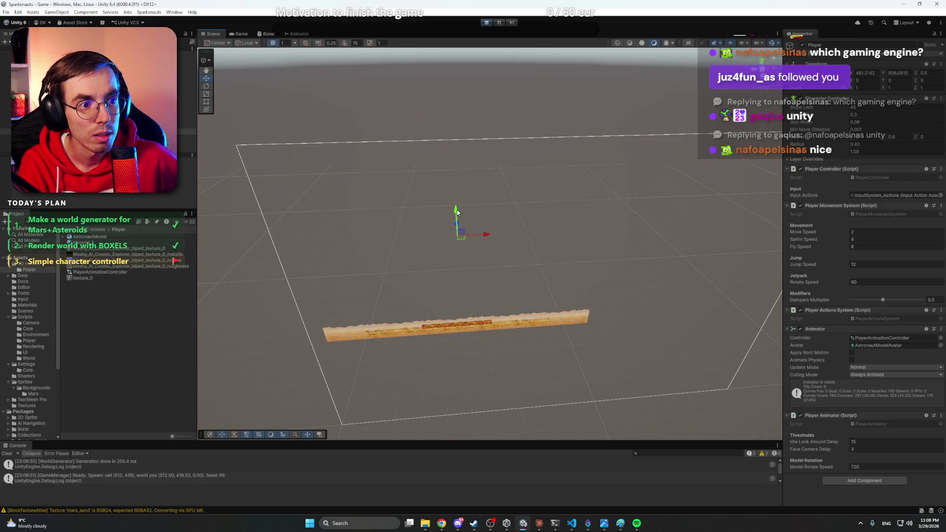
left_click_drag(455, 189, 446, 61)
key("f")
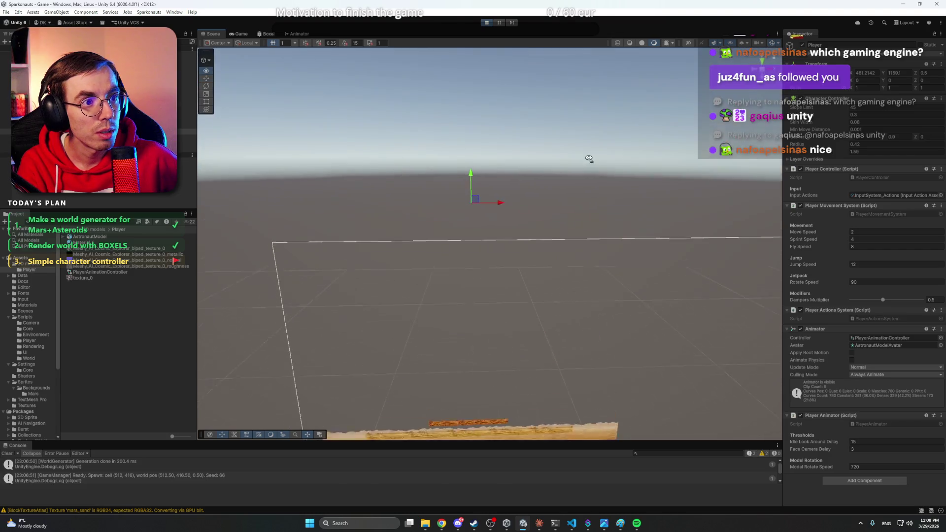
mouse_move(484, 183)
left_mouse_down()
mouse_move(472, 121)
mouse_move(456, 147)
left_mouse_up()
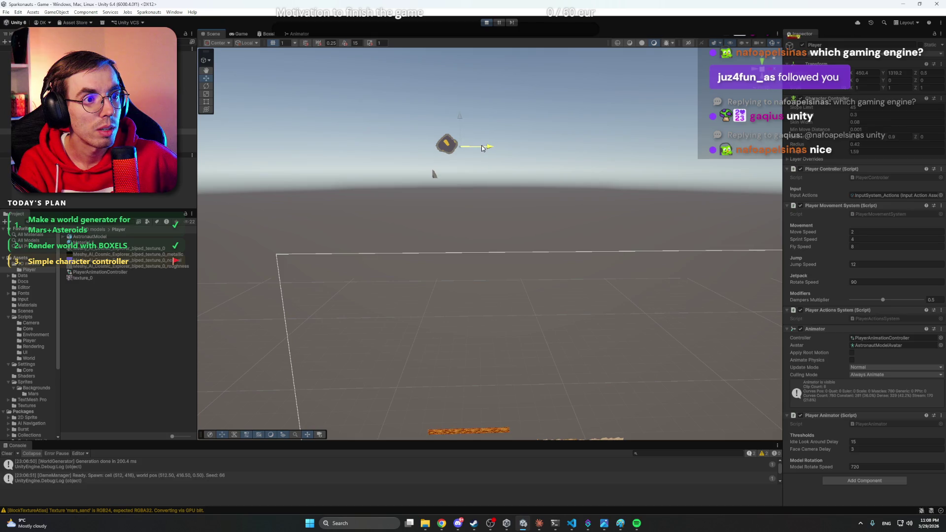
In the Game view, walk the astronaut left and fly it upward around the planet.
left_click(241, 34)
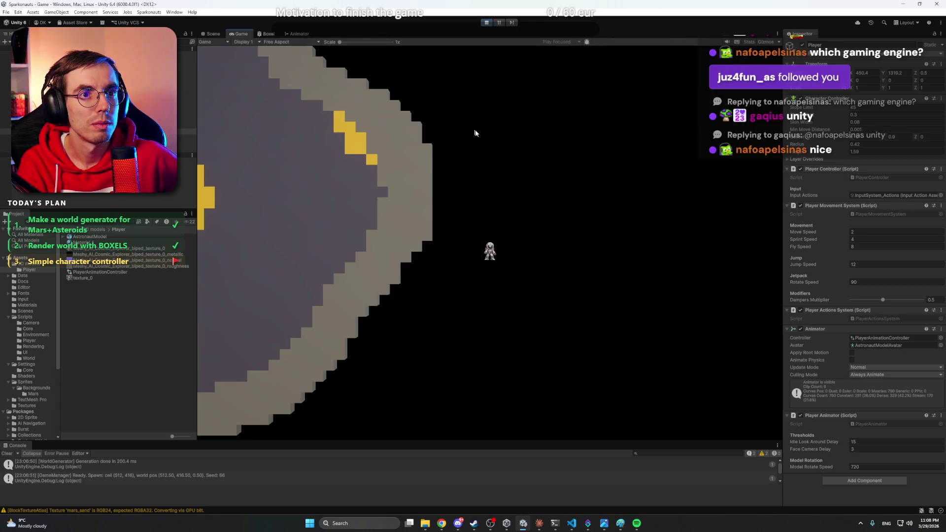
key("a")
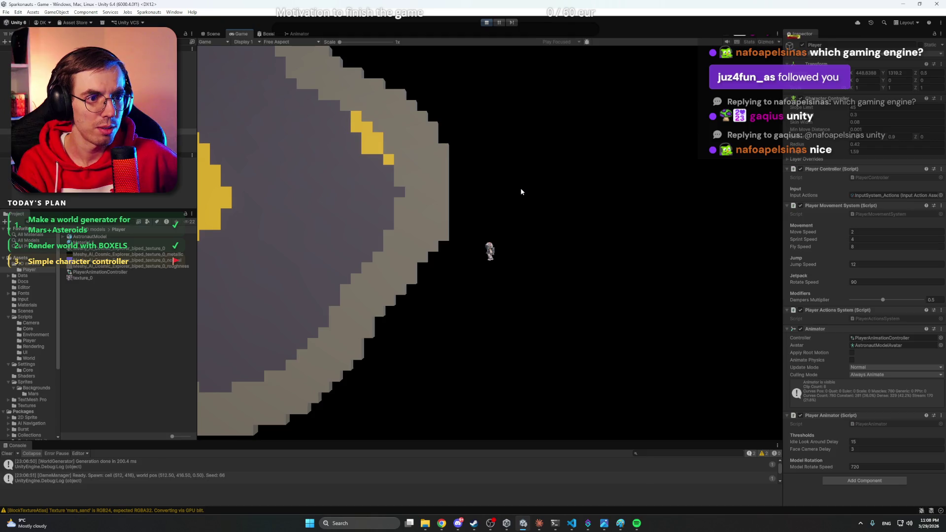
key("w")
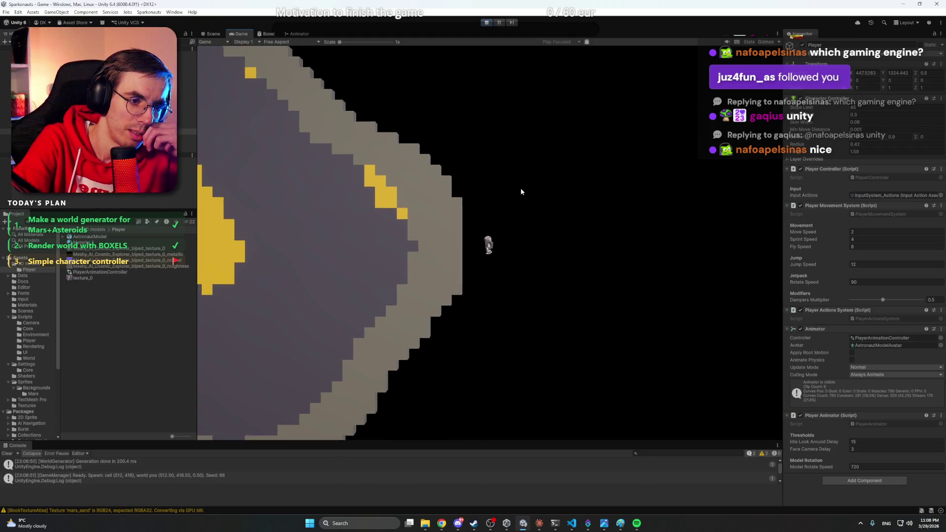
key("w")
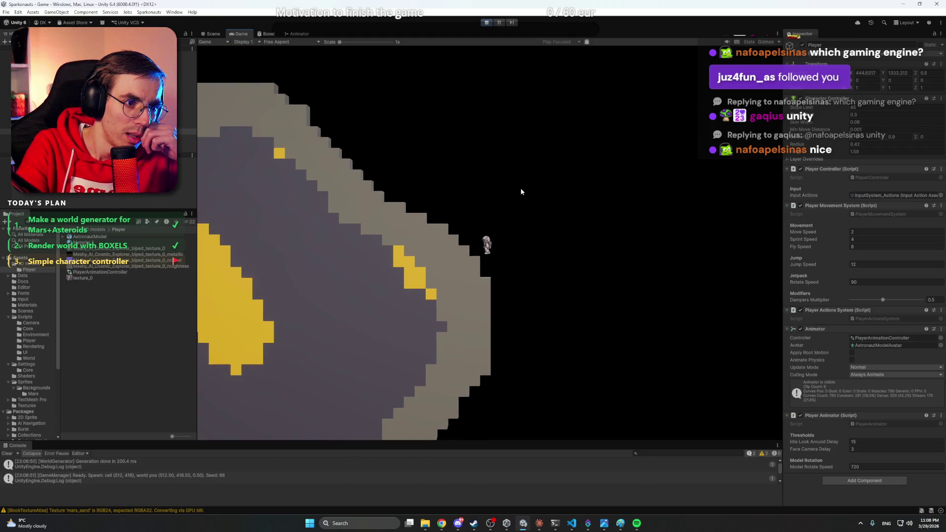
scroll(521, 191, "up", 3)
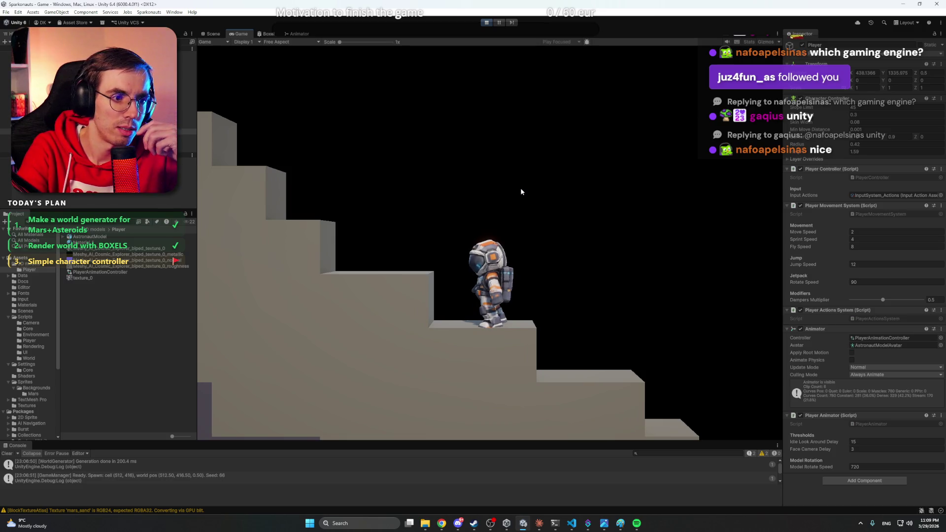
Jetpack the astronaut up and leftward, land it on a terrain step and keep walking left.
key("space")
key("a")
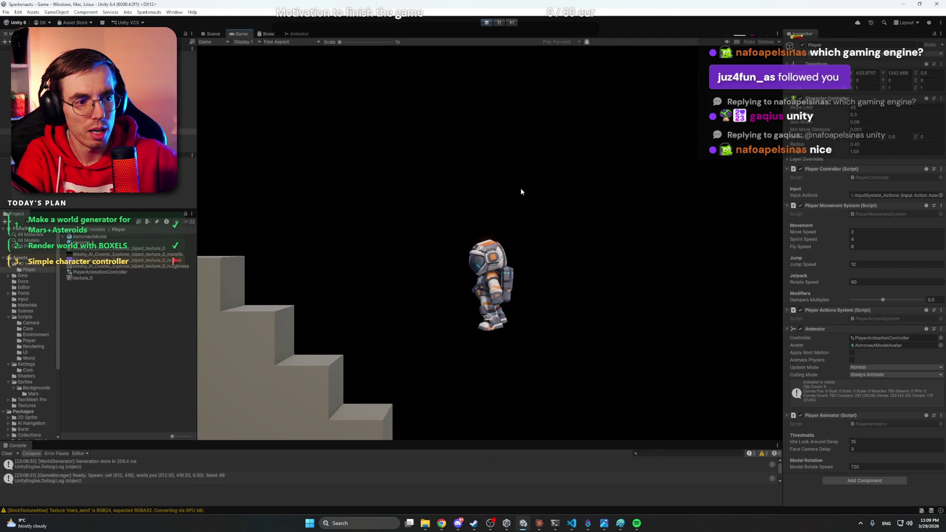
scroll(521, 192, "down", 3)
key("space")
key("a")
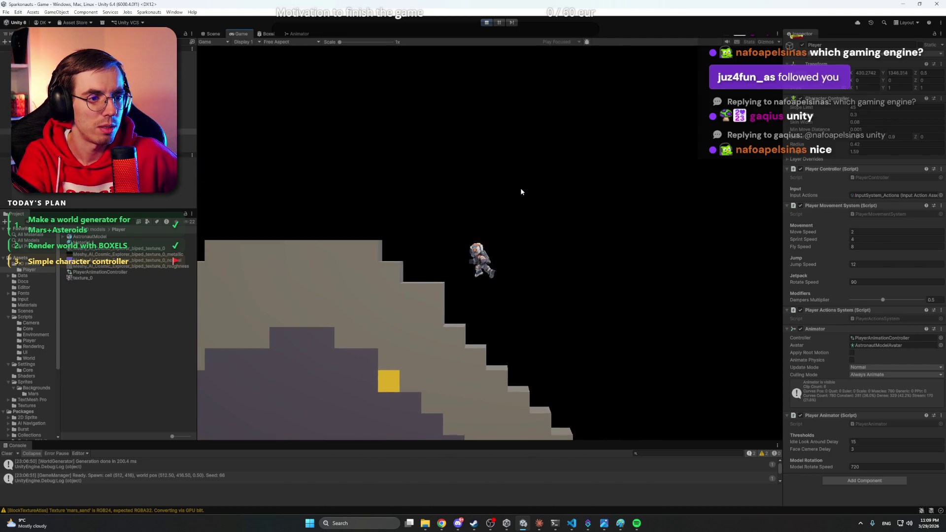
key("a")
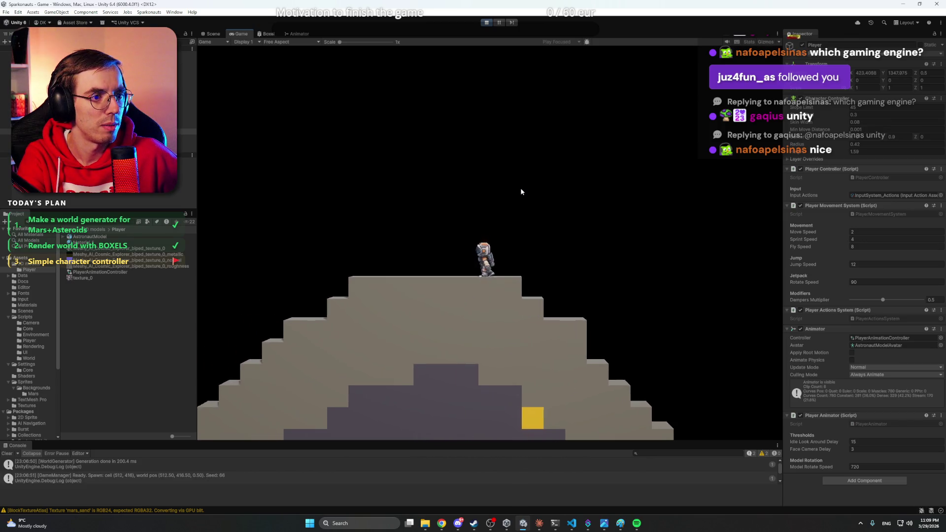
key("a")
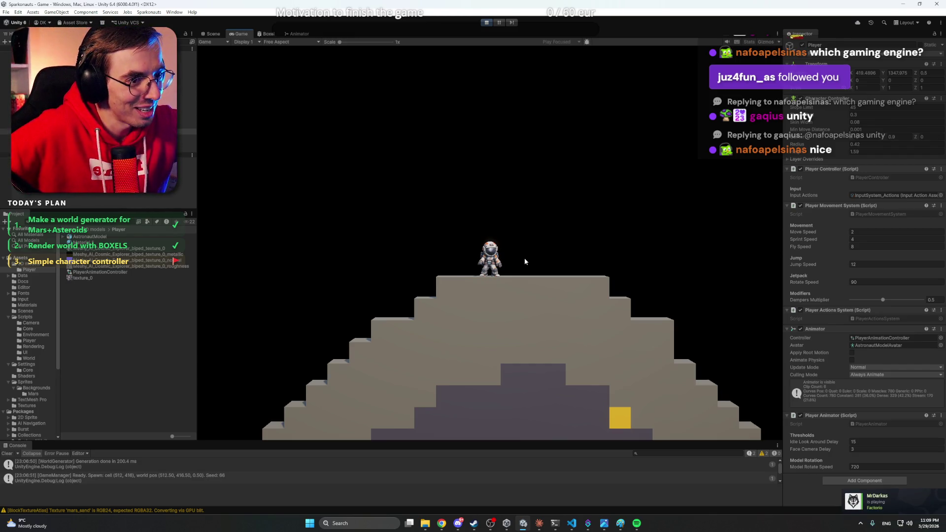
left_click(539, 524)
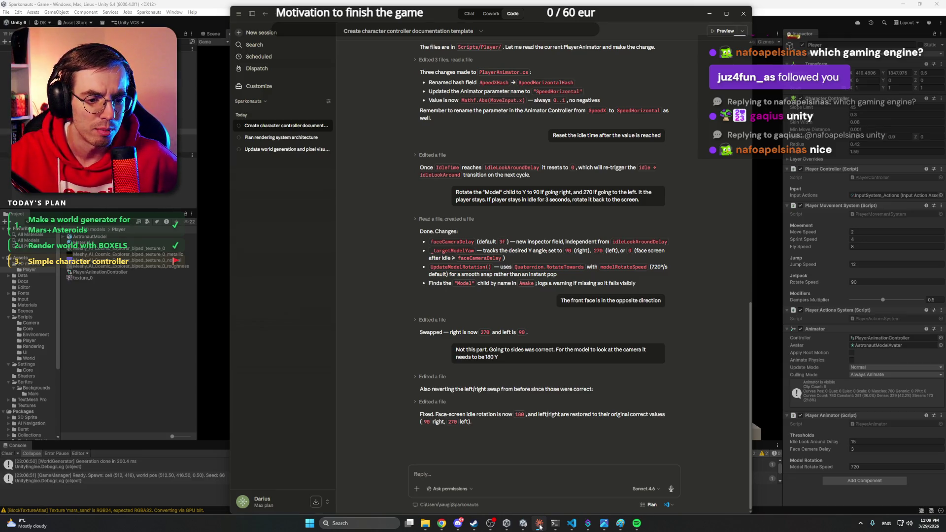
left_click(540, 526)
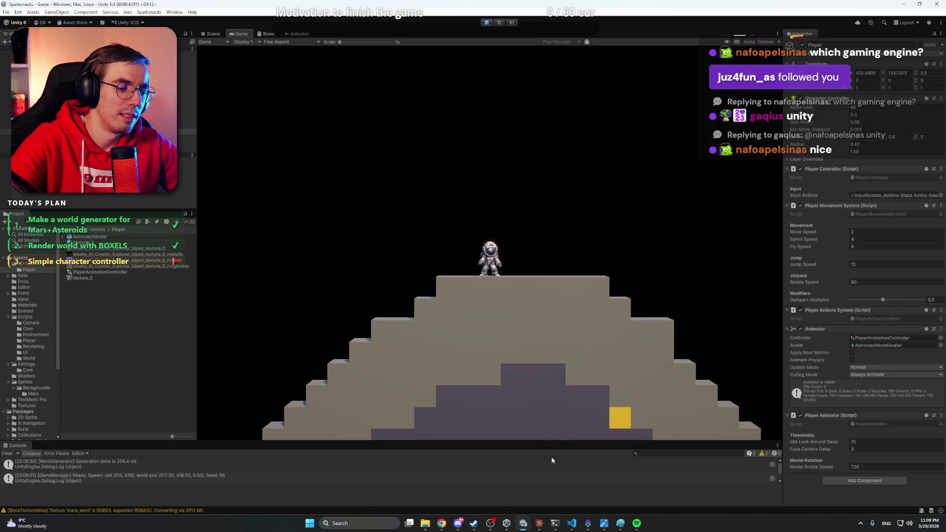
Zoom the game camera and walk the astronaut left and right, pausing to check it faces the camera when idle.
scroll(565, 291, "down", 3)
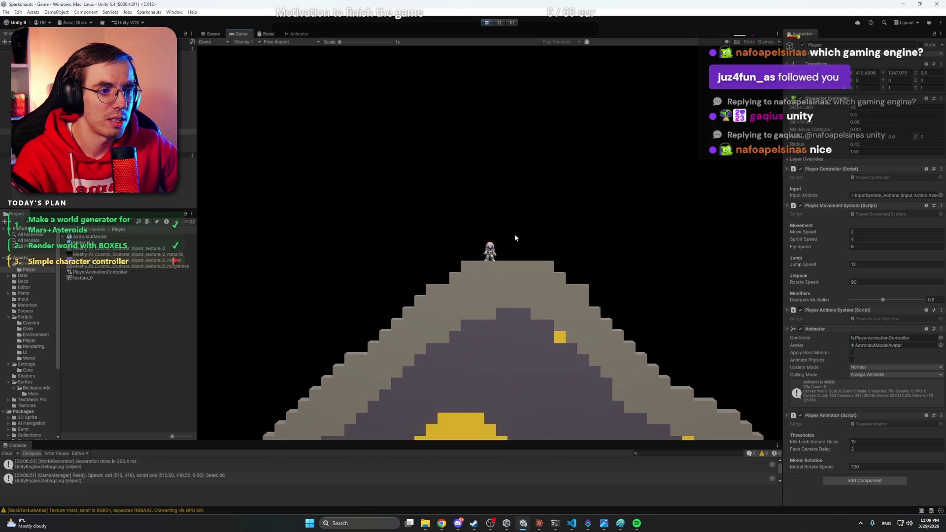
scroll(515, 238, "up", 3)
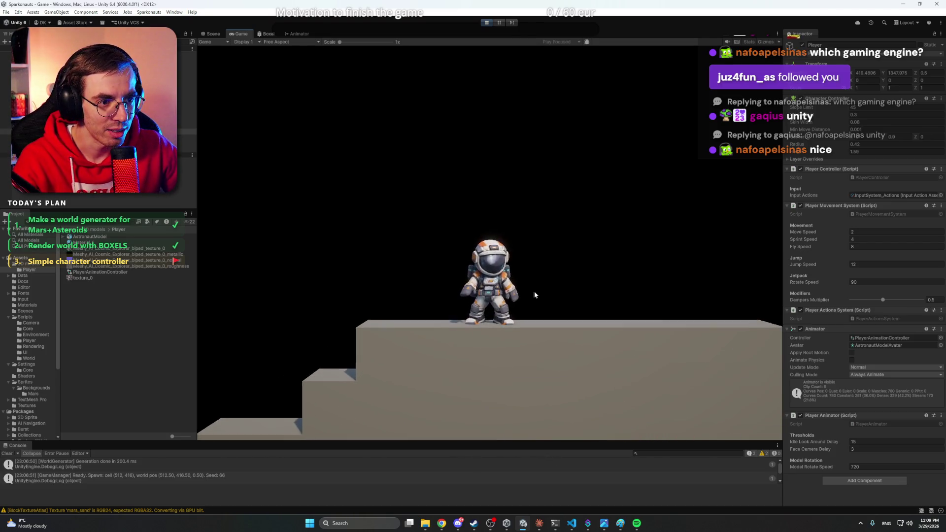
key("d")
key("d")
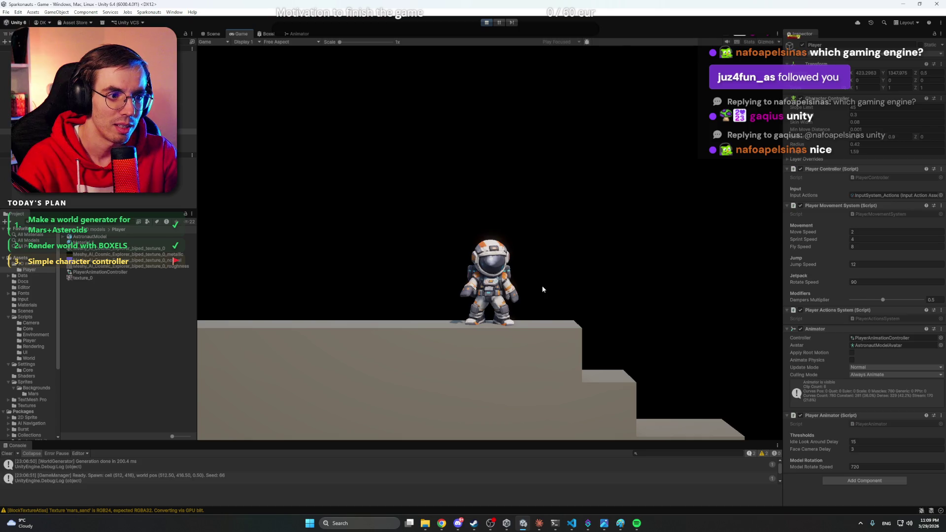
key("a")
key("a")
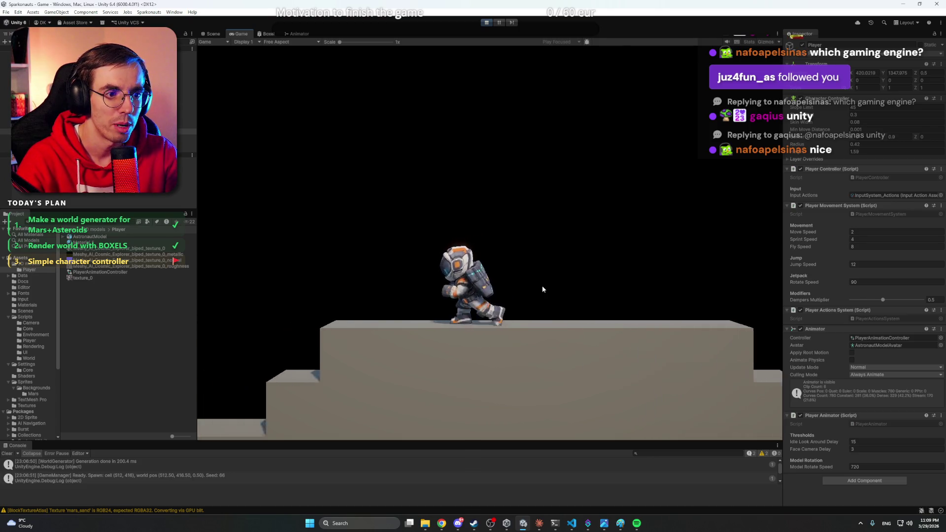
key("d")
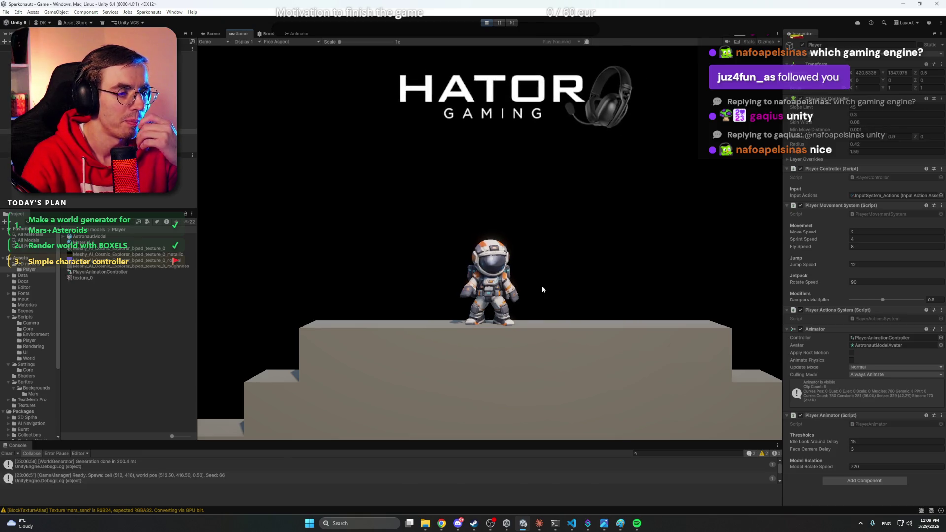
key("d")
key("a")
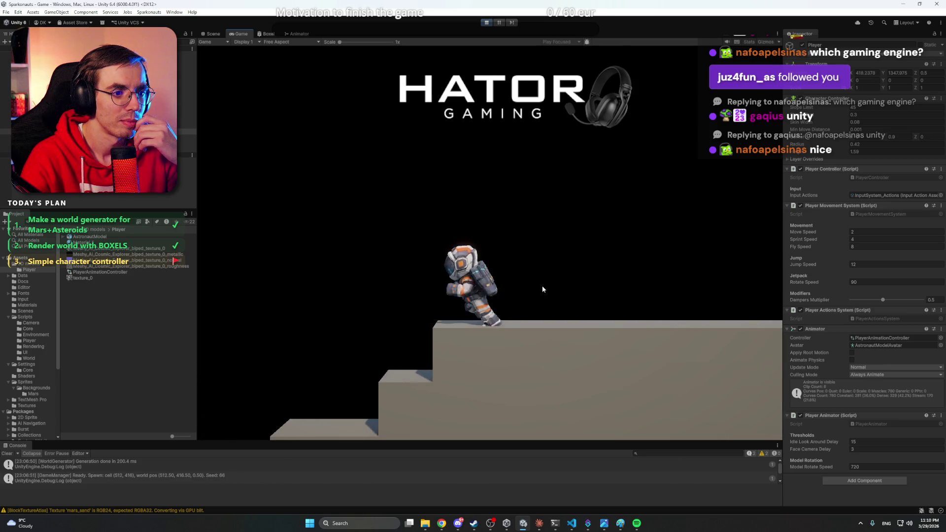
key("d")
key("a")
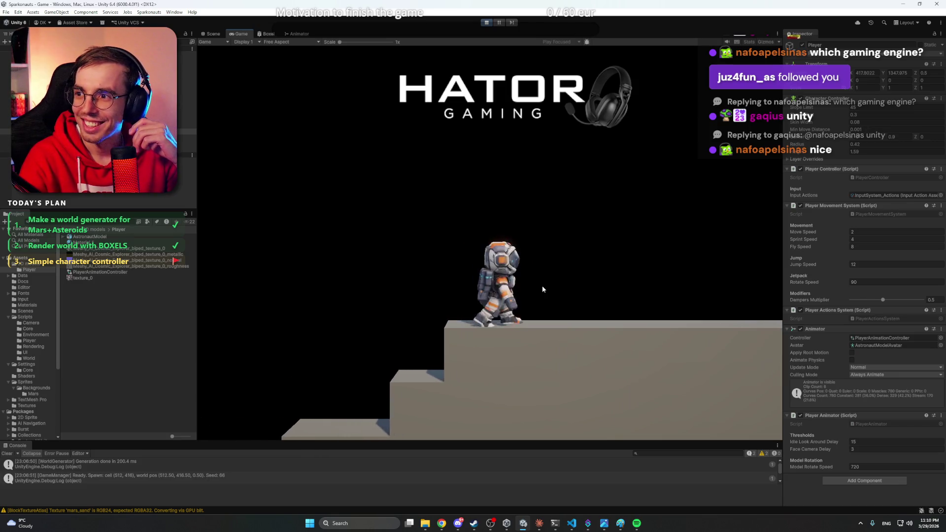
key("d")
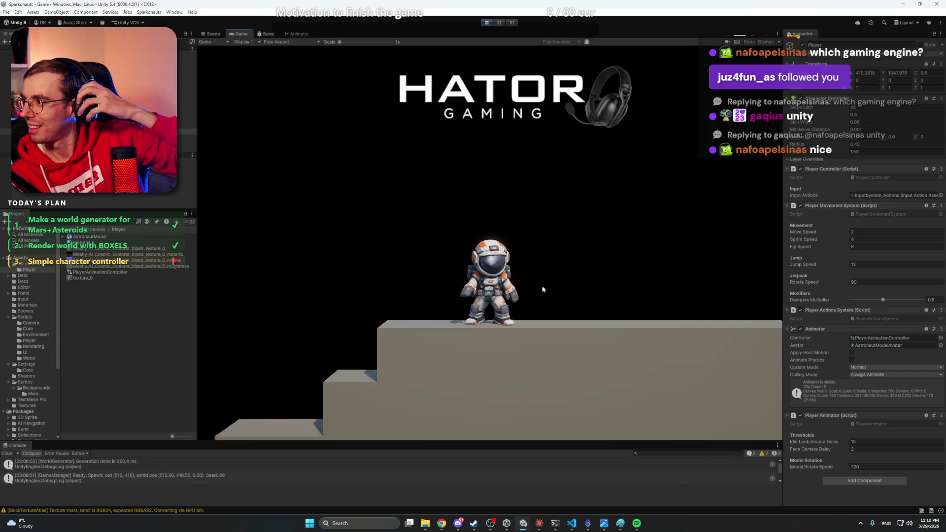
key("d")
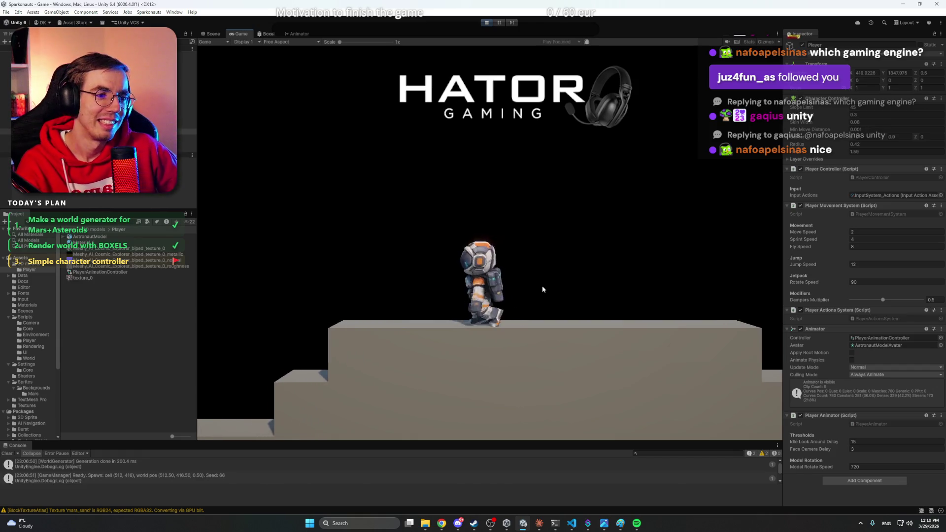
key("d")
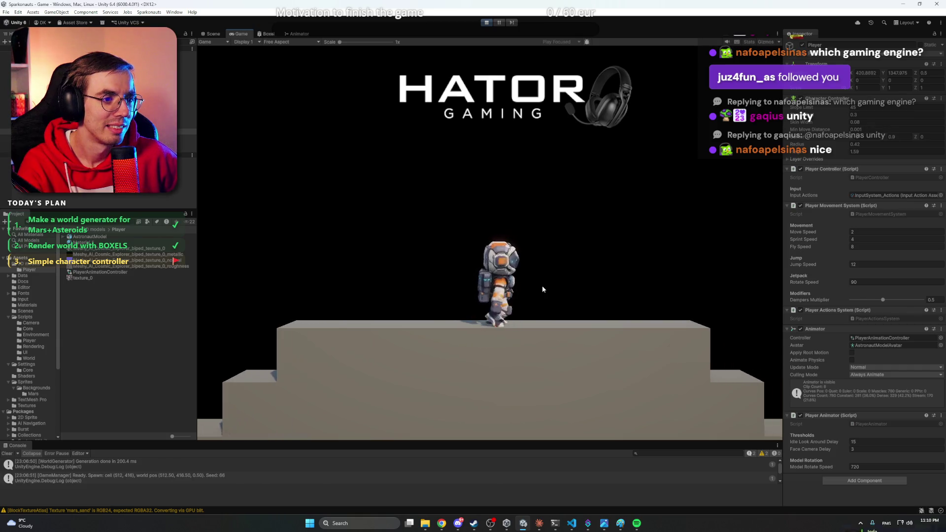
Open Miro in a new Chrome tab and load the Game Development board.
mouse_move(442, 524)
left_click(440, 495)
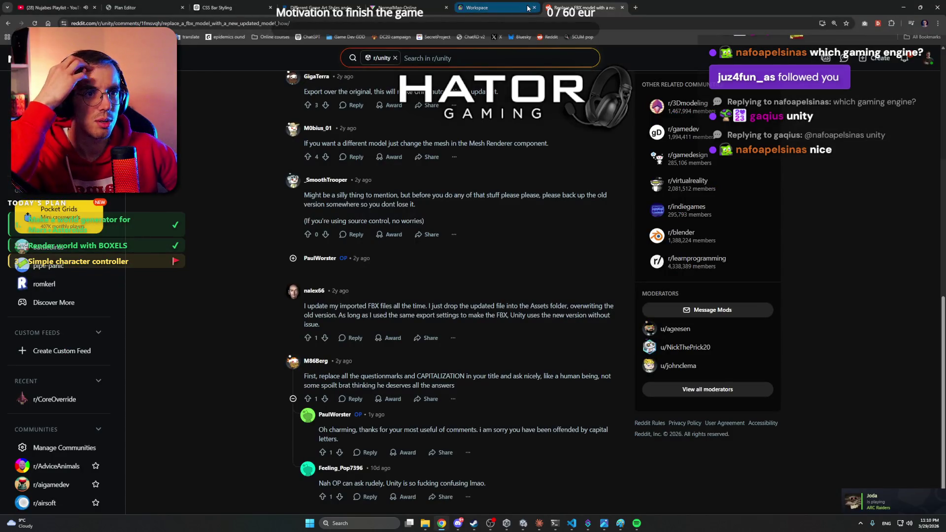
left_click(635, 8)
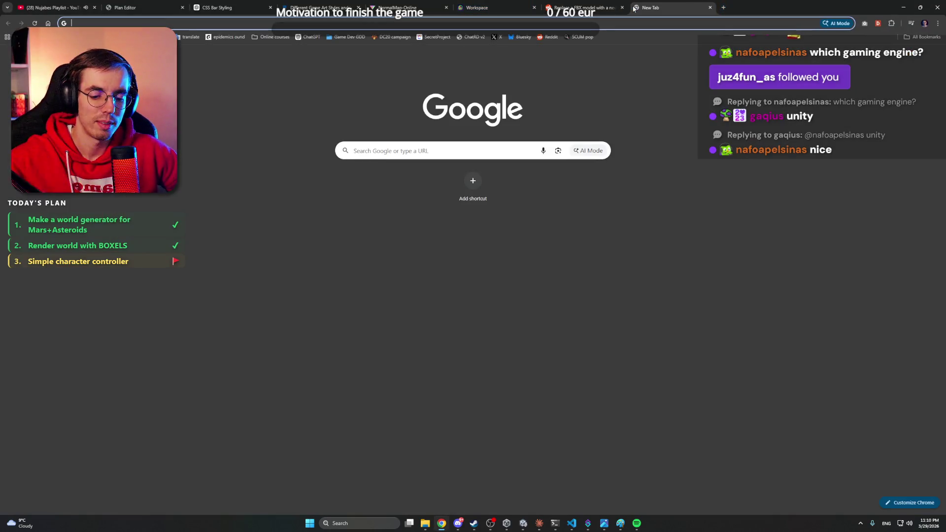
type("miro")
key("Return")
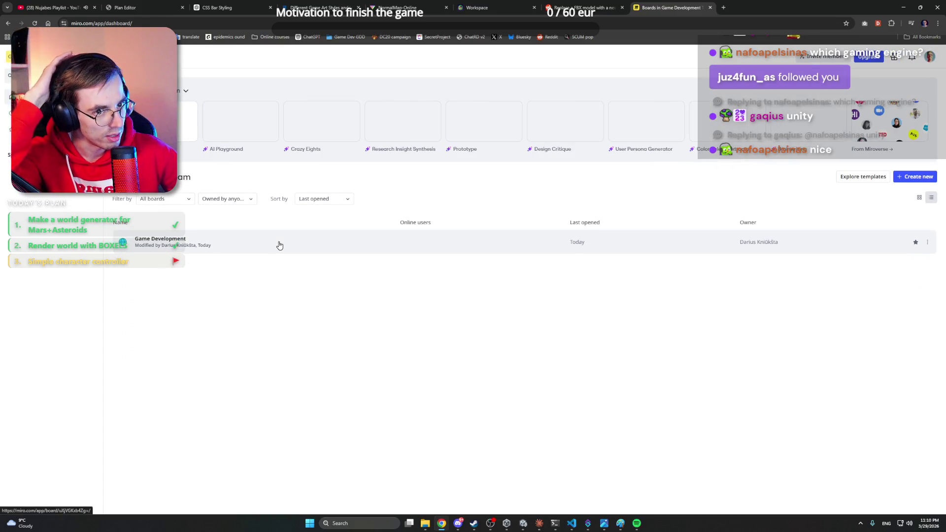
left_click(279, 242)
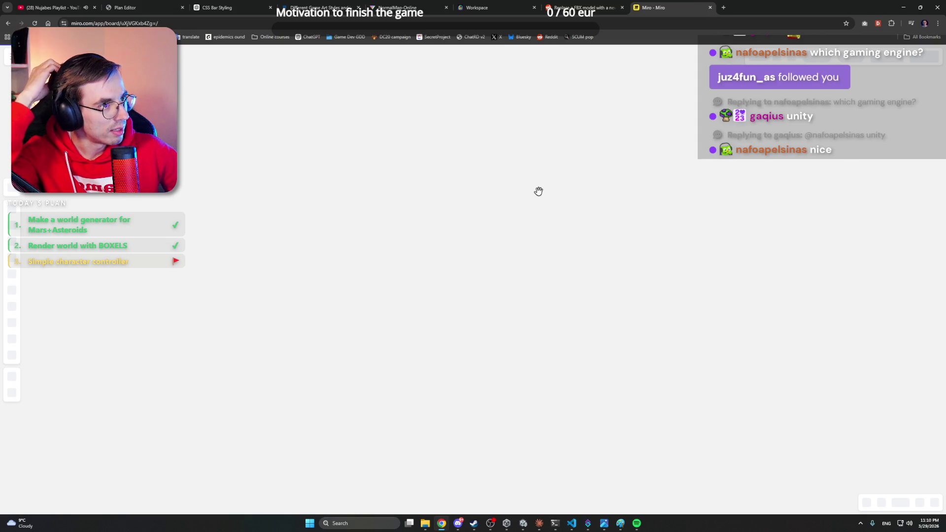
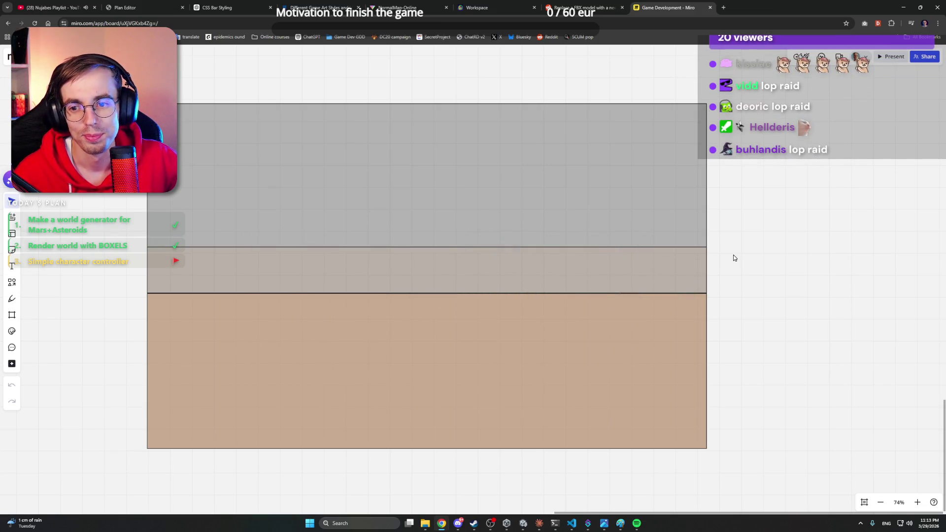
Select and then deselect the middle rectangle on the Miro board.
left_click(704, 270)
left_click(738, 271)
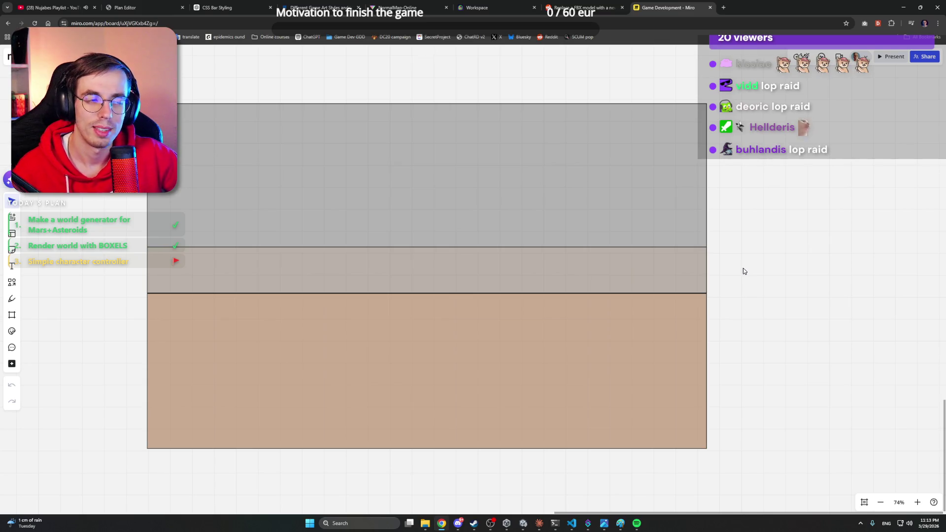
left_click(702, 271)
left_click(724, 274)
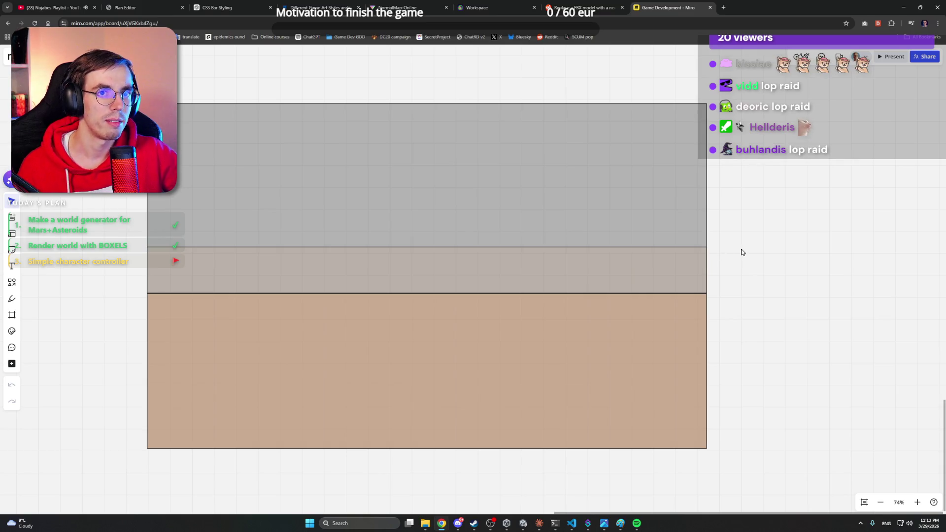
Pan the board to the Questclass, Sparkonauts, Project Horizon and Project Beyond budget columns.
scroll(754, 253, "up", 3)
scroll(654, 218, "up", 2, "ctrl")
scroll(655, 218, "up", 10)
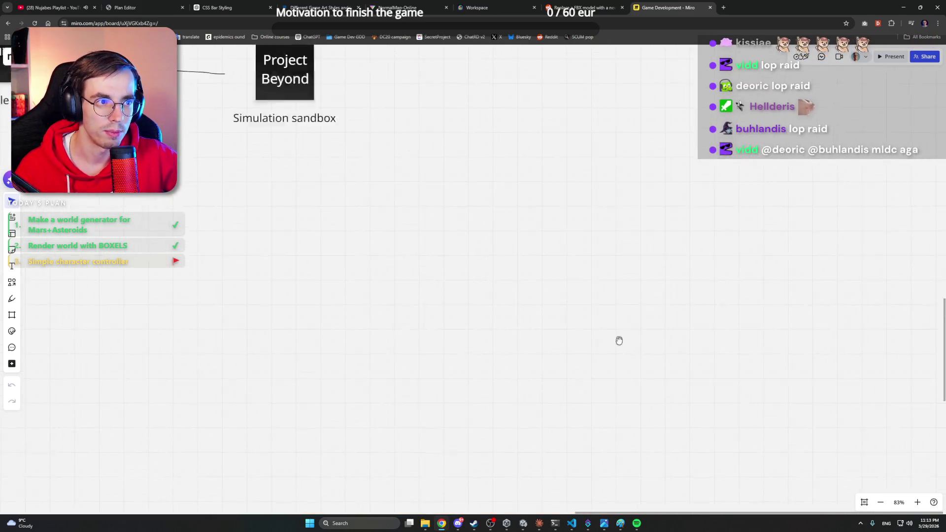
scroll(620, 340, "left", 8)
scroll(497, 231, "left", 10)
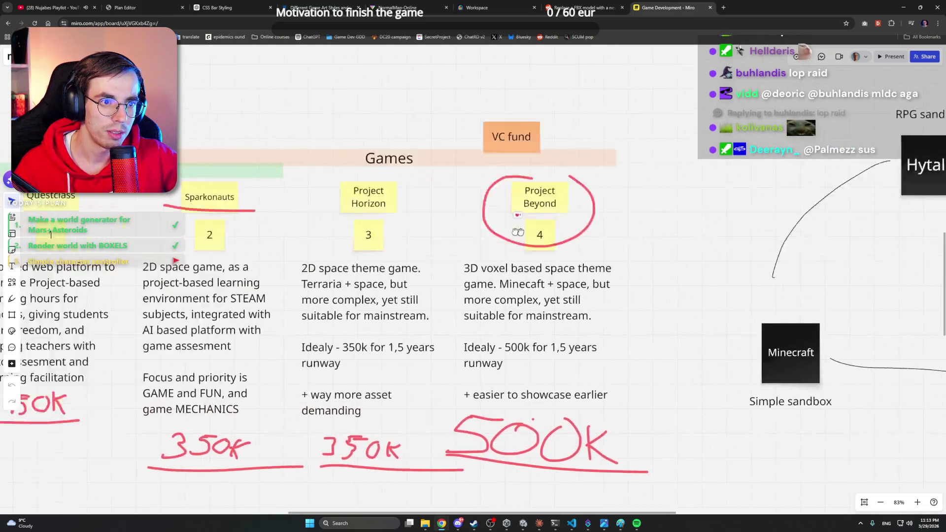
scroll(725, 191, "down", 3)
scroll(755, 206, "up", 3)
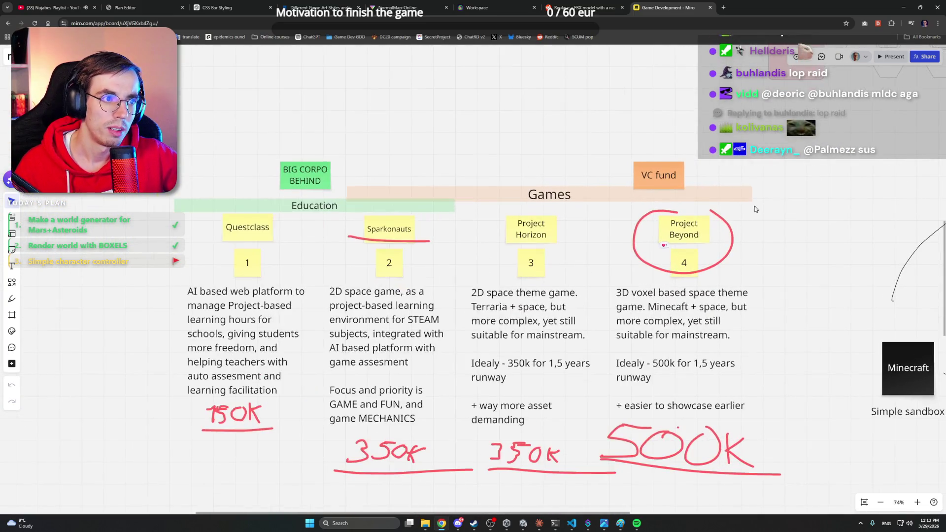
scroll(582, 111, "left", 3)
left_click_drag(583, 110, 584, 128)
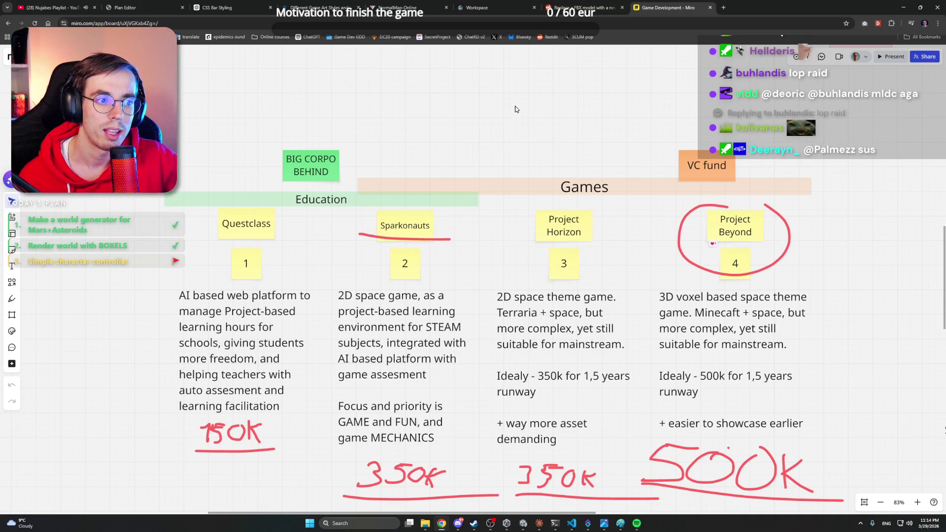
scroll(516, 109, "down", 1)
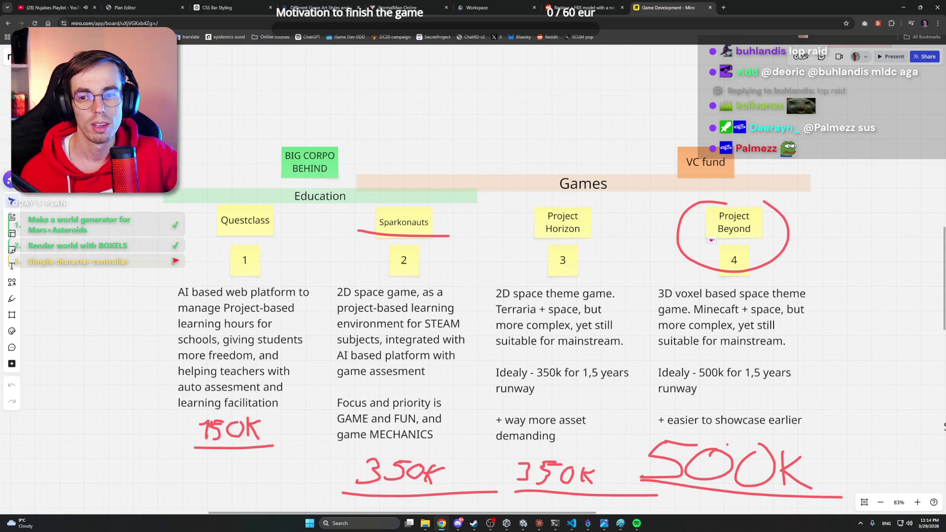
left_click_drag(156, 98, 885, 488)
left_click(827, 267)
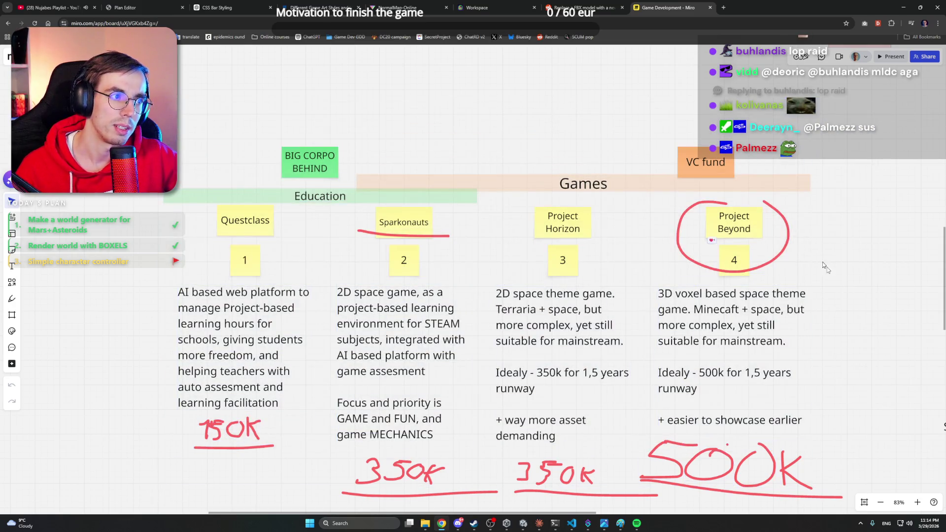
mouse_move(828, 199)
left_mouse_down()
mouse_move(664, 490)
mouse_move(684, 472)
left_mouse_up()
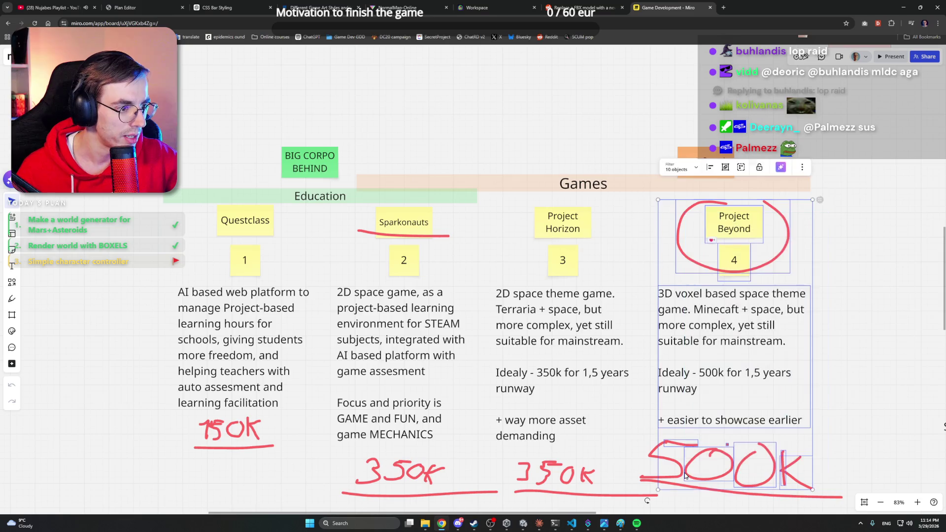
mouse_move(835, 218)
left_mouse_down()
mouse_move(676, 438)
mouse_move(671, 471)
left_mouse_up()
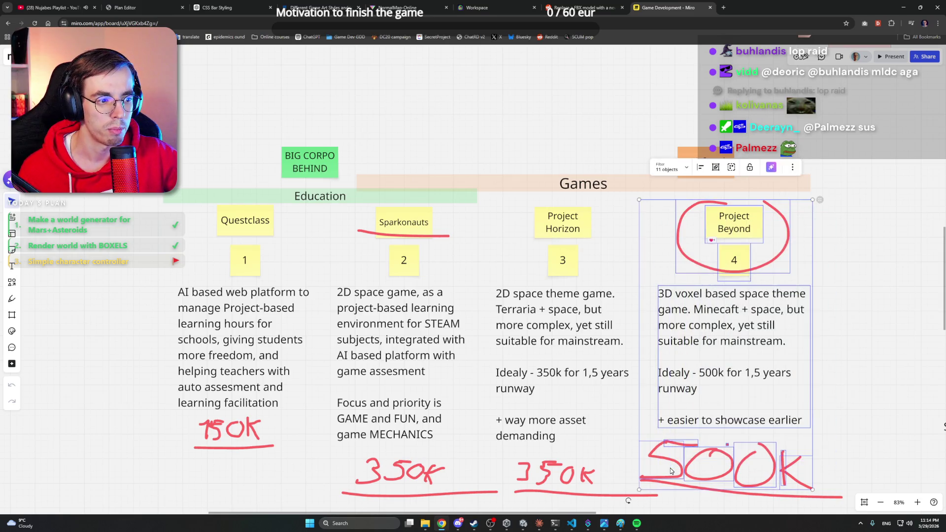
left_click(833, 332)
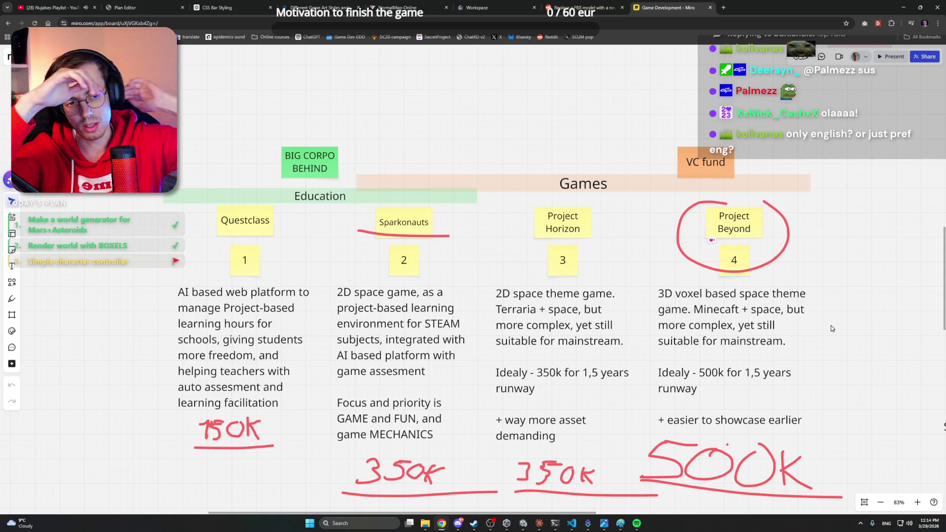
left_click(721, 225)
left_click(855, 238)
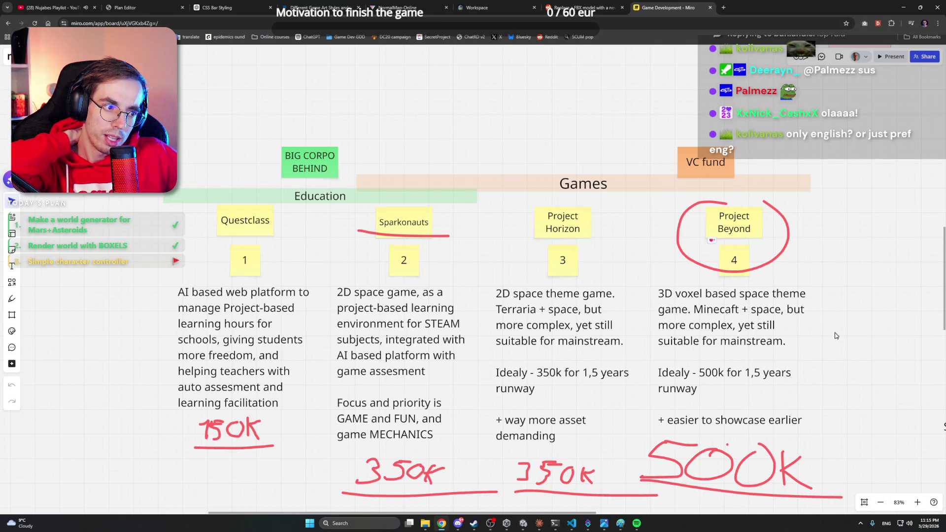
left_click_drag(833, 334, 834, 299)
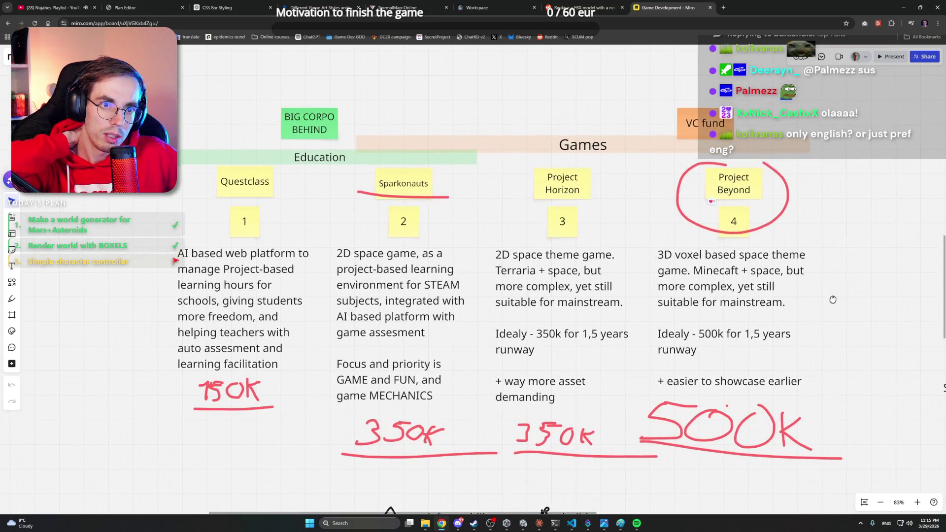
left_click_drag(843, 473, 638, 397)
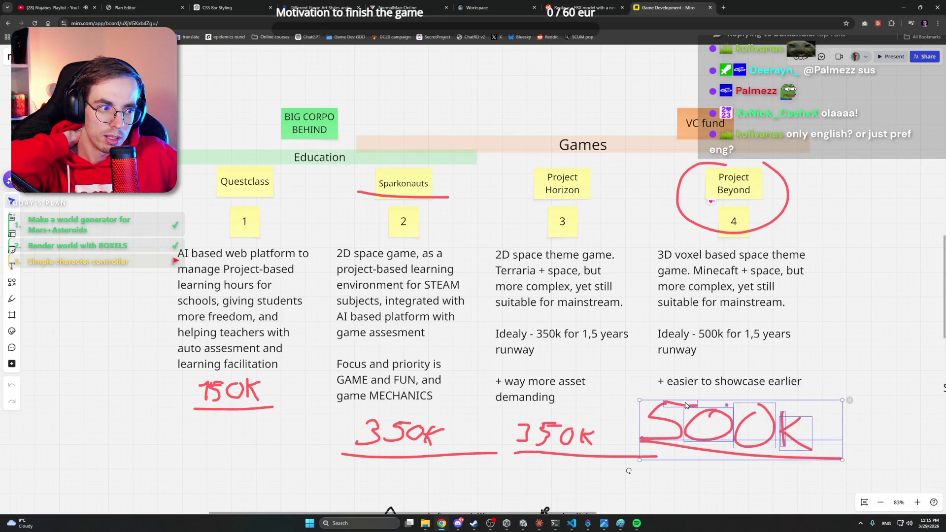
left_click(867, 408)
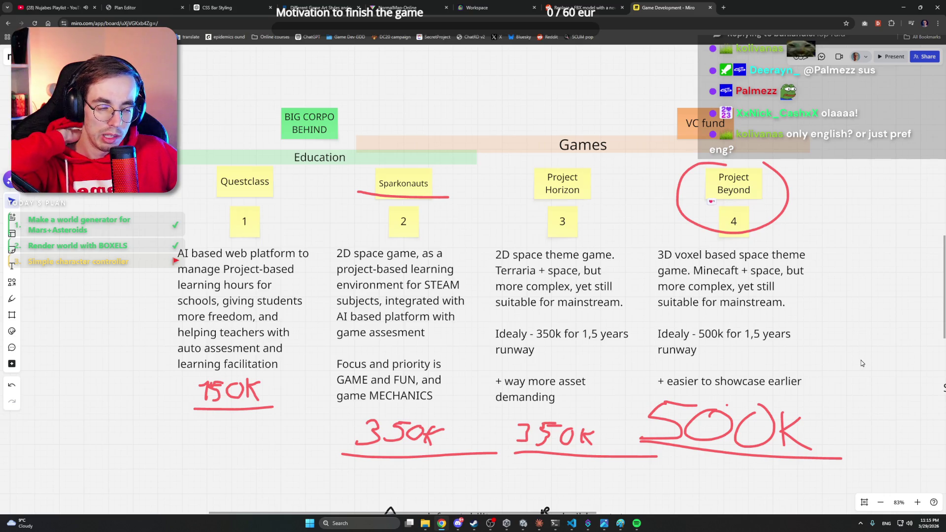
scroll(862, 363, "up", 1)
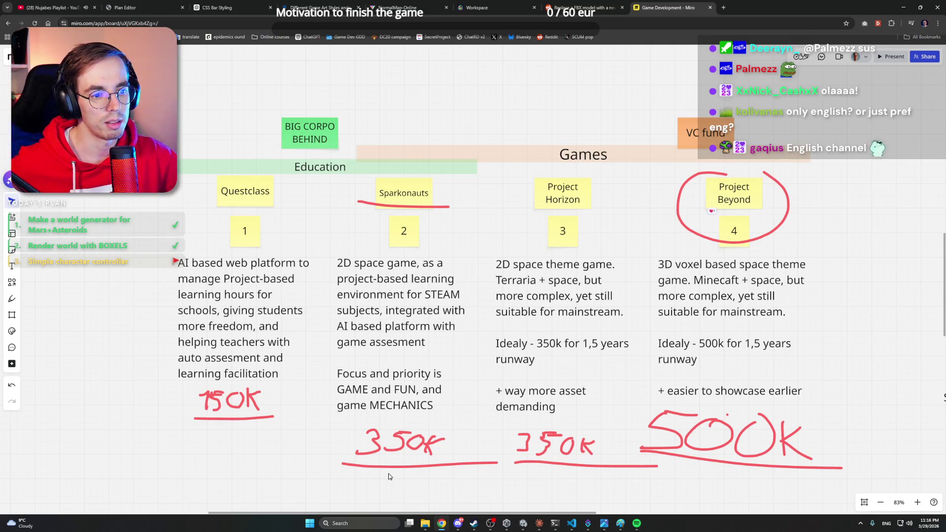
mouse_move(344, 488)
left_mouse_down()
mouse_move(584, 212)
mouse_move(591, 190)
left_mouse_up()
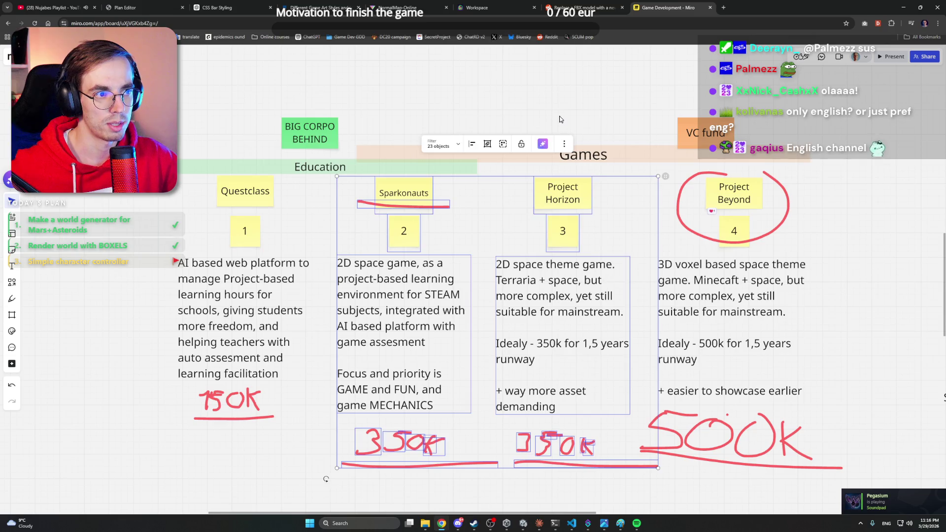
left_click(562, 119)
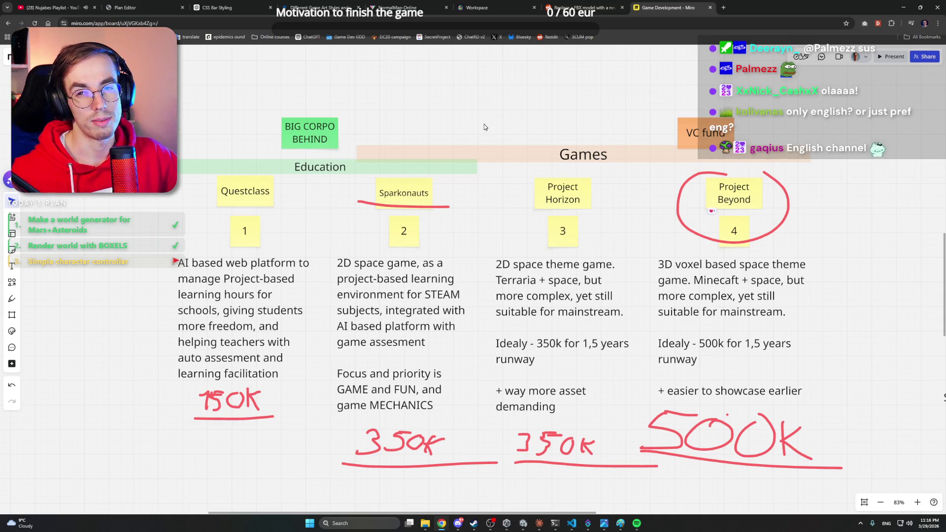
left_click(424, 186)
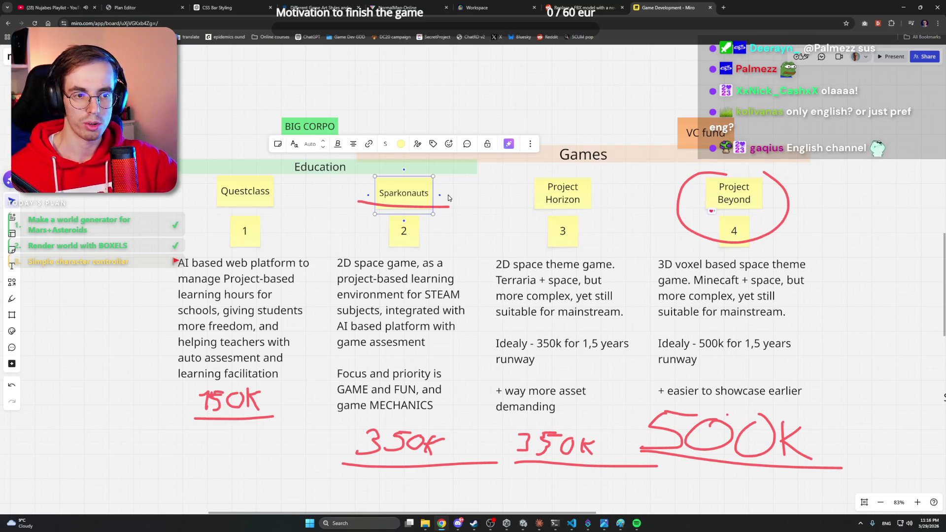
left_click(449, 197)
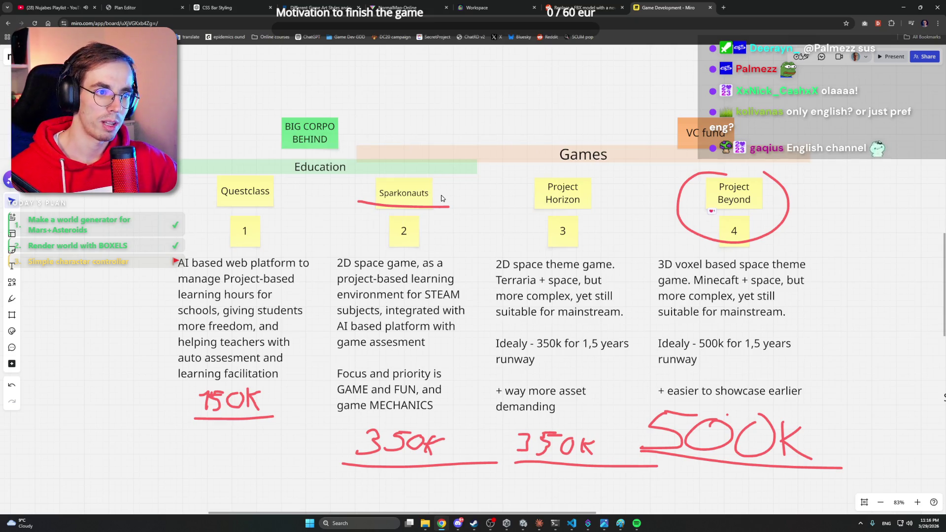
mouse_move(540, 525)
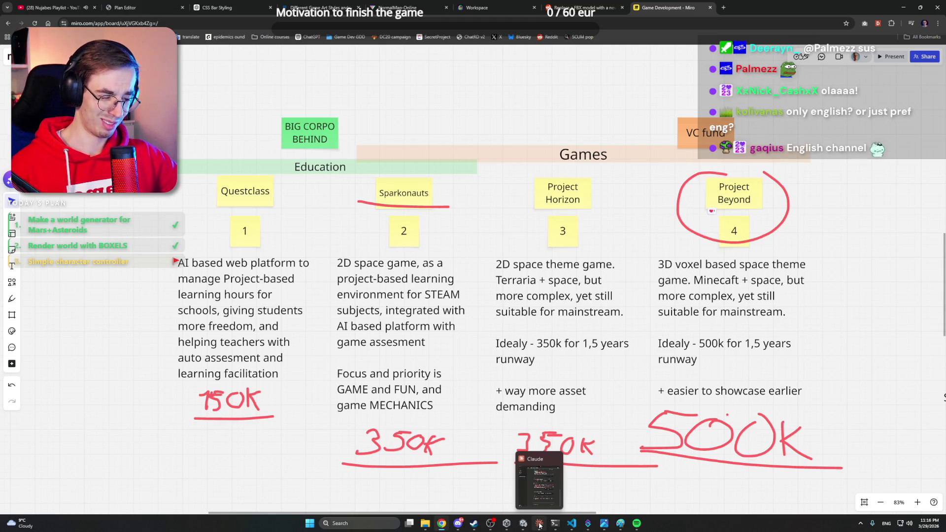
left_click(540, 525)
left_click(540, 525)
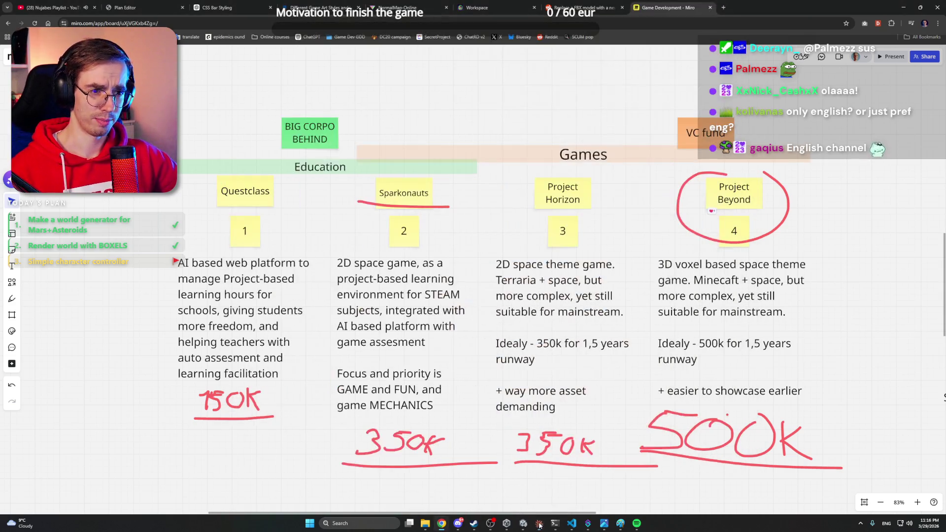
Switch to Unity and restart Play mode on the Mars level.
left_click(523, 523)
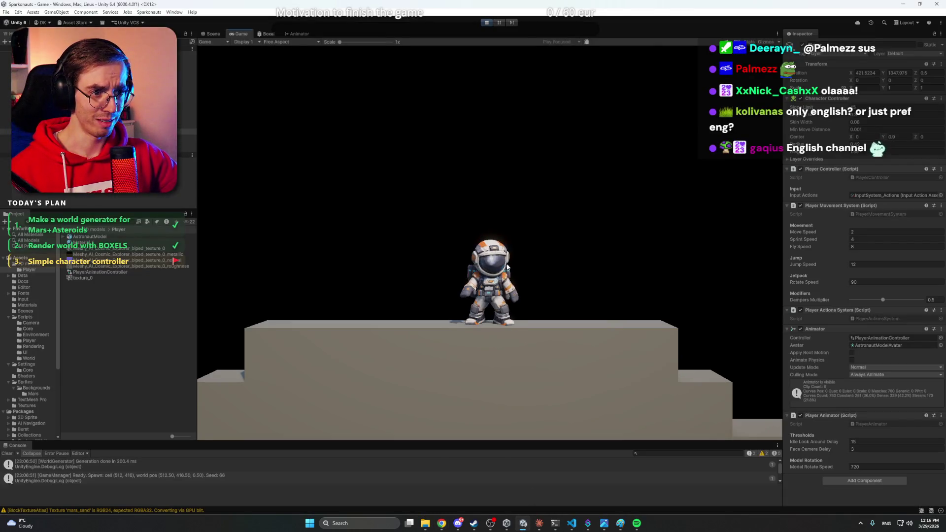
left_click(486, 22)
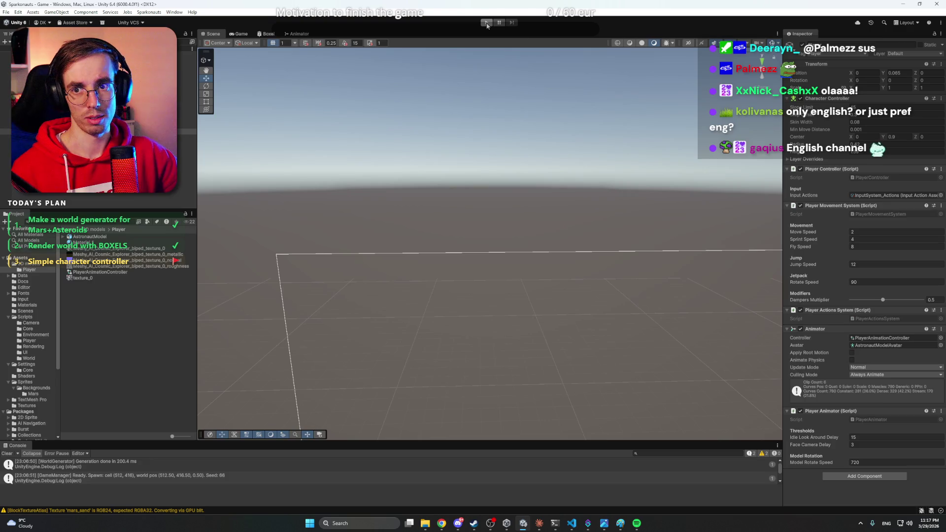
left_click(486, 23)
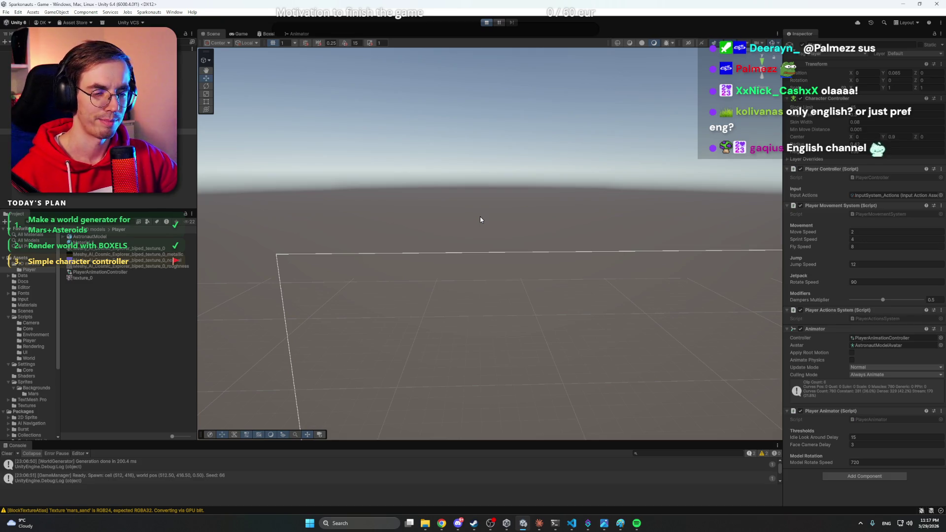
key("ctrl+p")
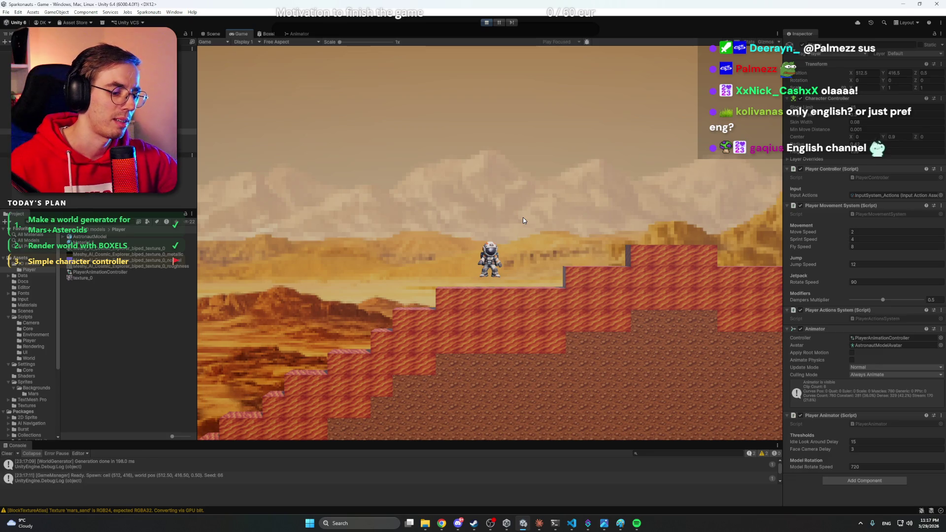
Run the astronaut right and jump up onto the higher ledge.
key("d")
key("space")
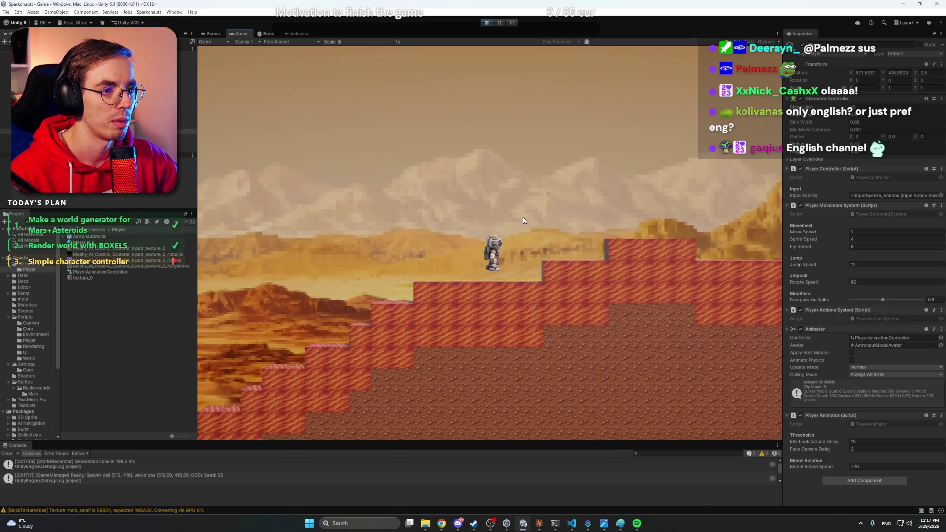
key("d")
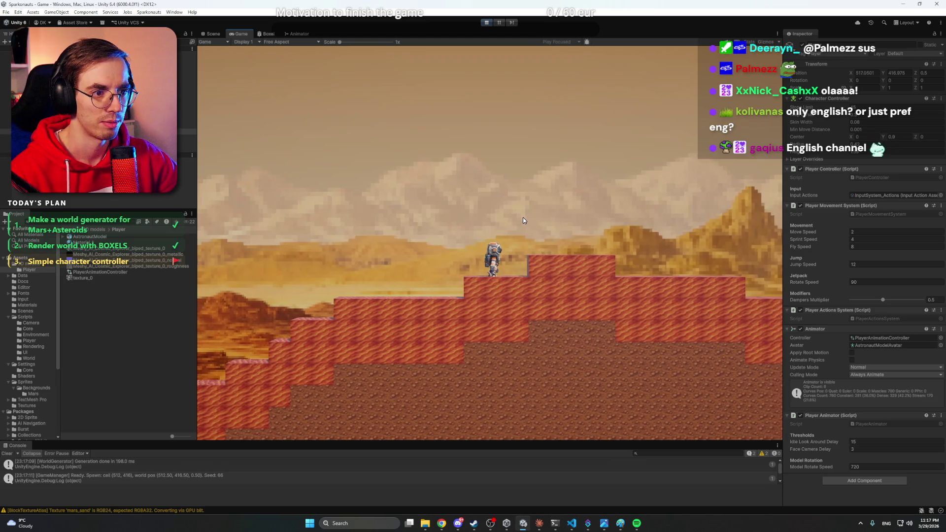
key("d")
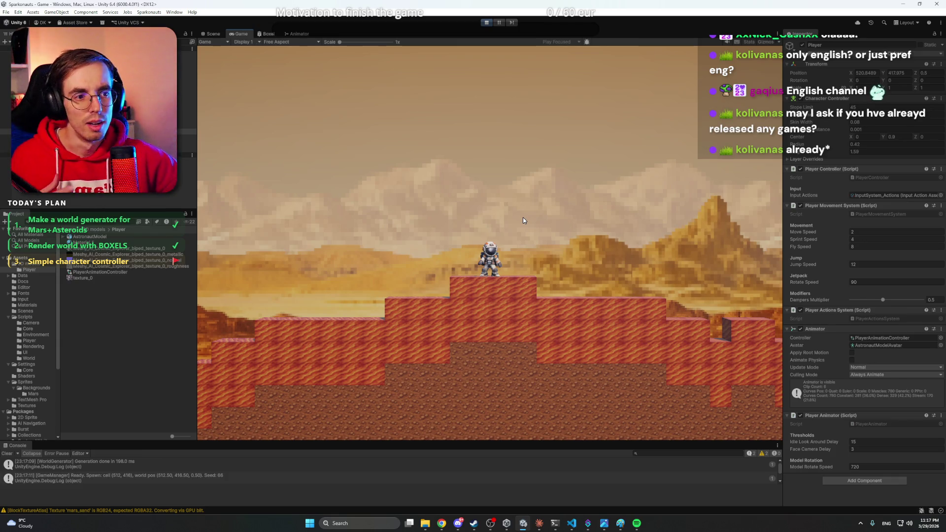
left_click(442, 523)
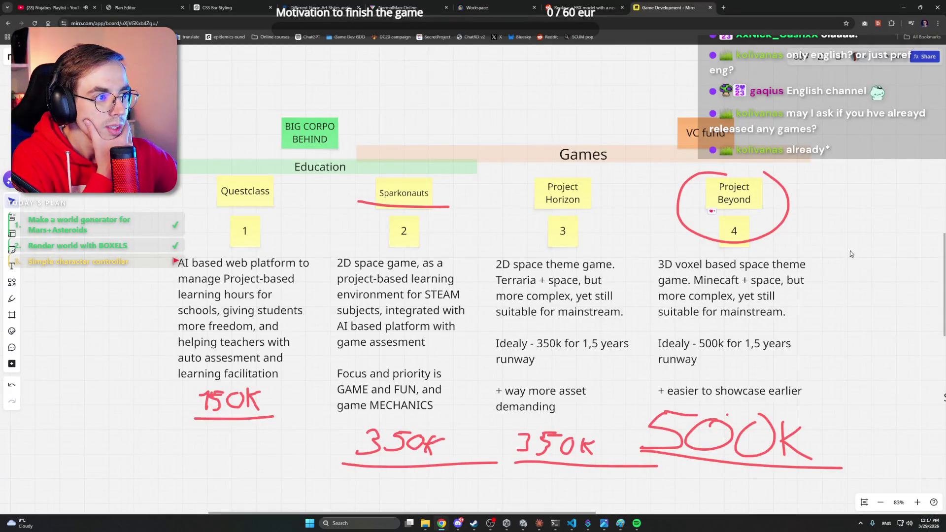
left_click_drag(851, 253, 657, 224)
left_click(574, 171)
left_click(660, 175)
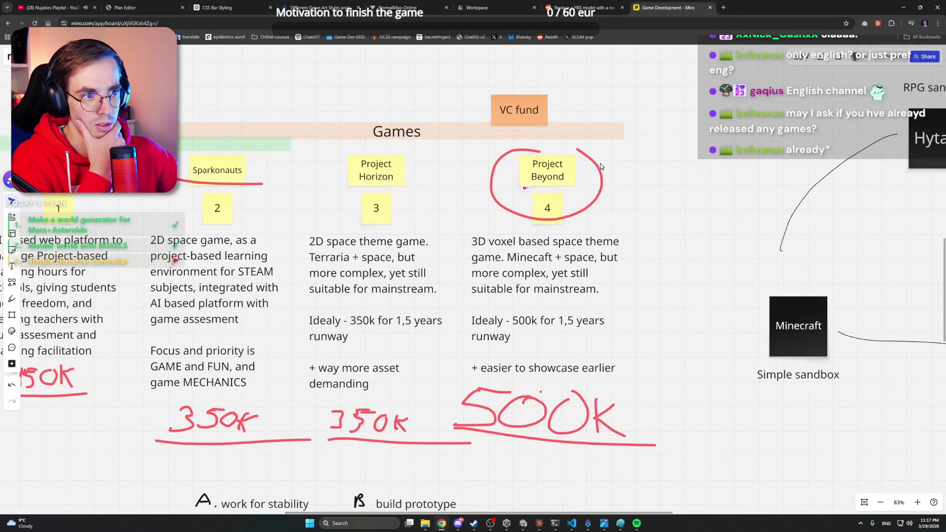
left_click(906, 8)
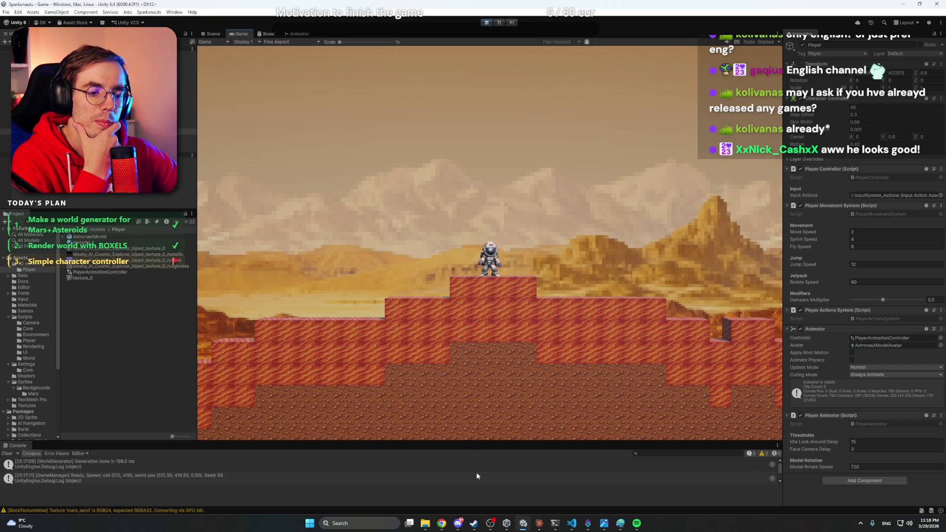
mouse_move(425, 523)
mouse_move(403, 491)
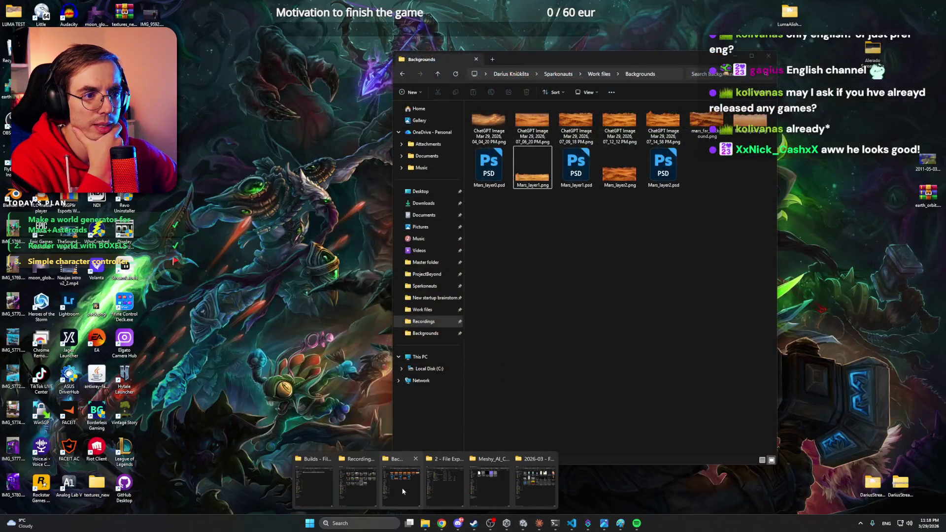
left_click(358, 486)
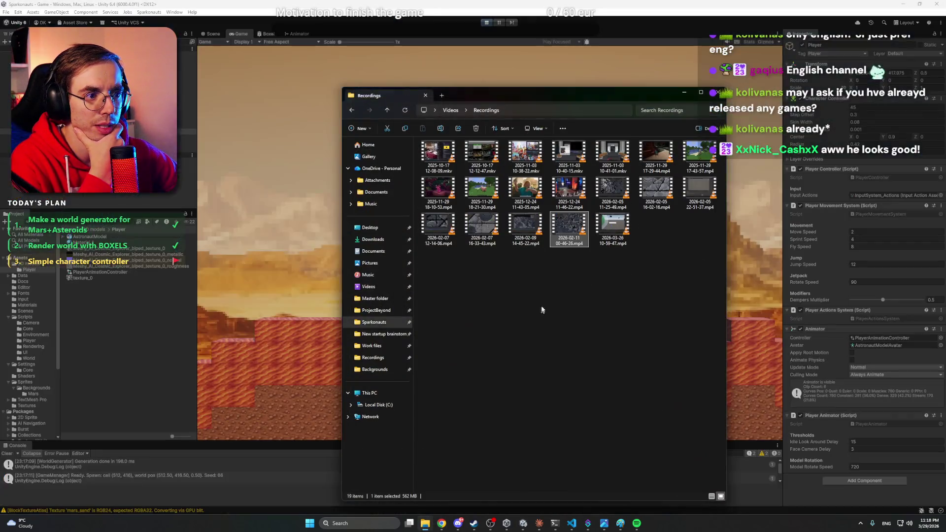
double_click(584, 219)
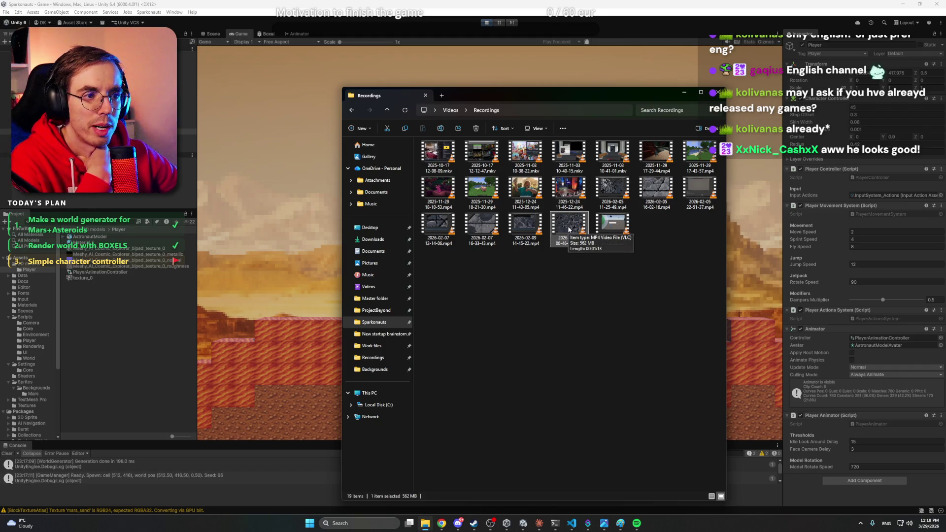
Close the untitled Paint sketch without saving and play the recording in VLC.
left_click(620, 524)
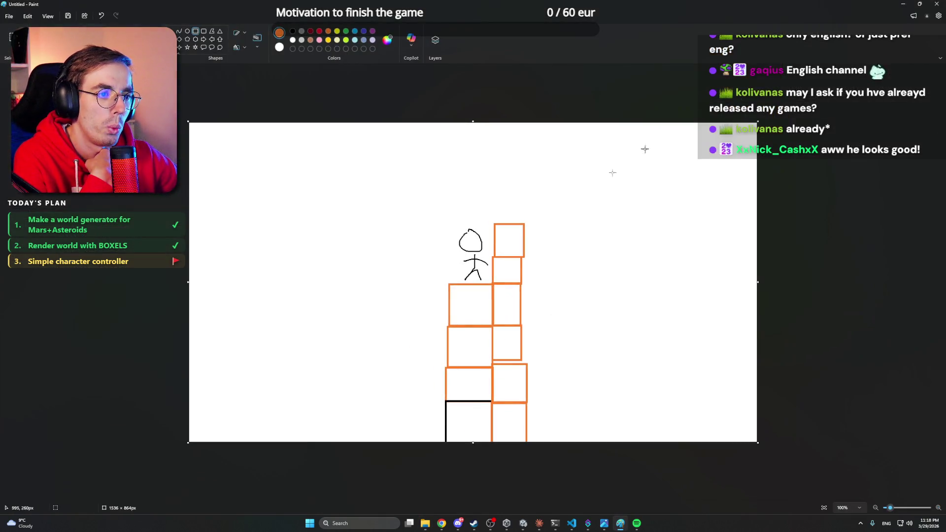
left_click(937, 4)
left_click(477, 277)
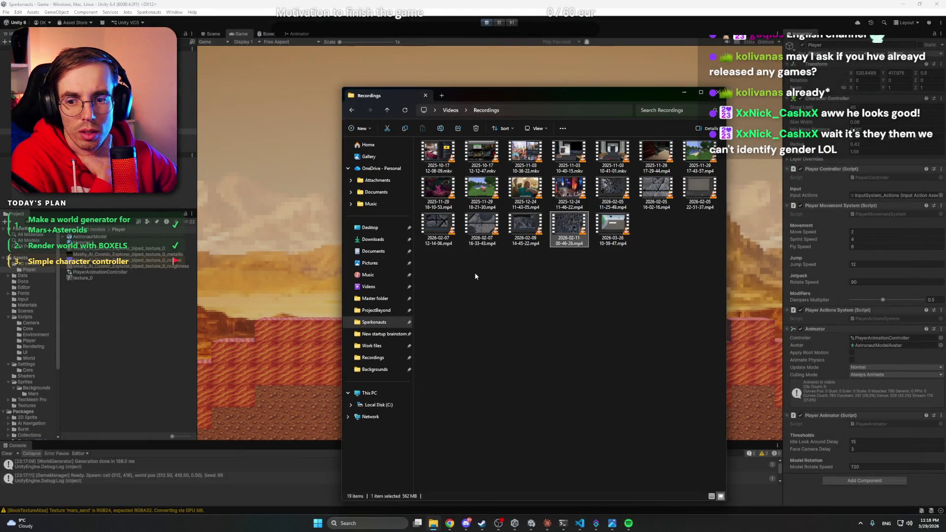
key("Return")
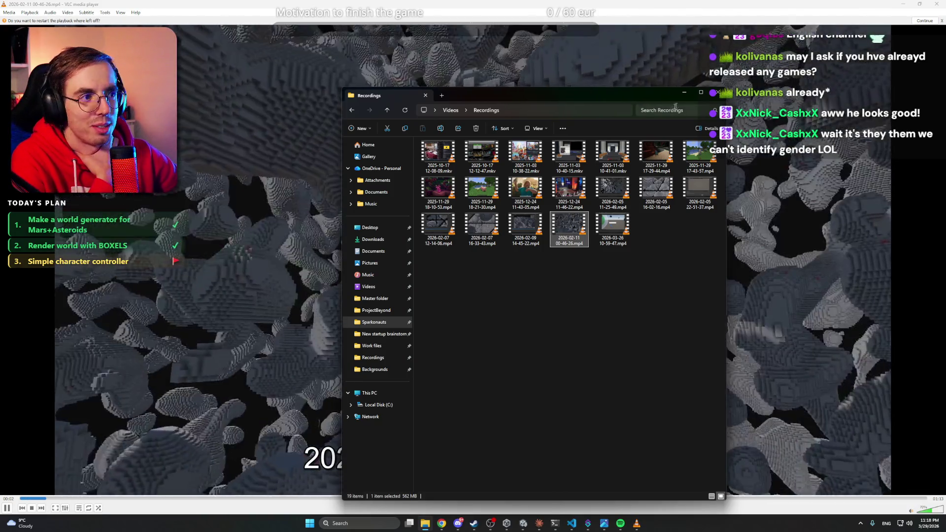
left_click(685, 93)
double_click(726, 214)
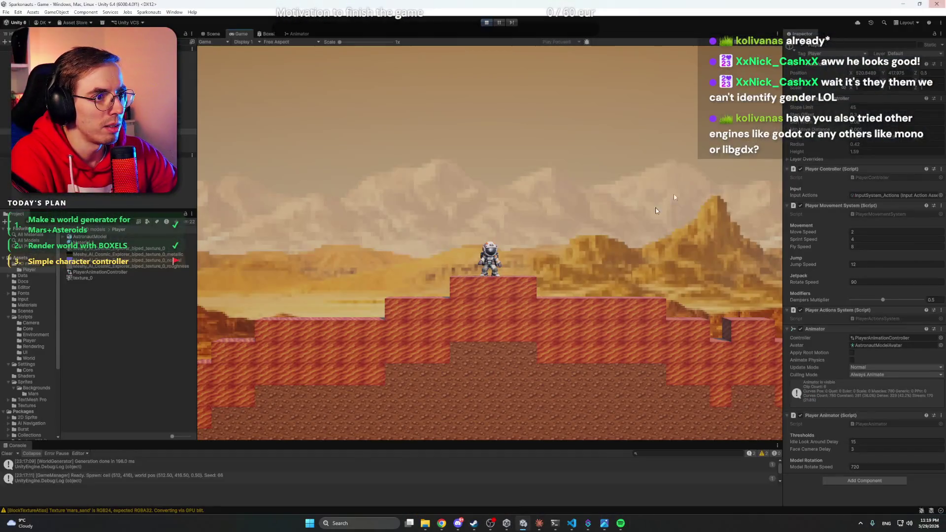
mouse_move(433, 524)
left_click(532, 481)
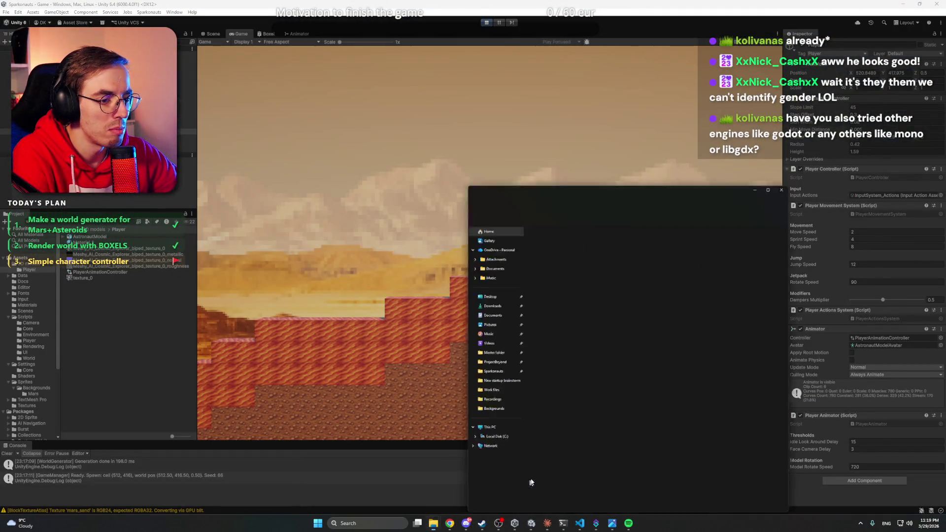
left_click(877, 103)
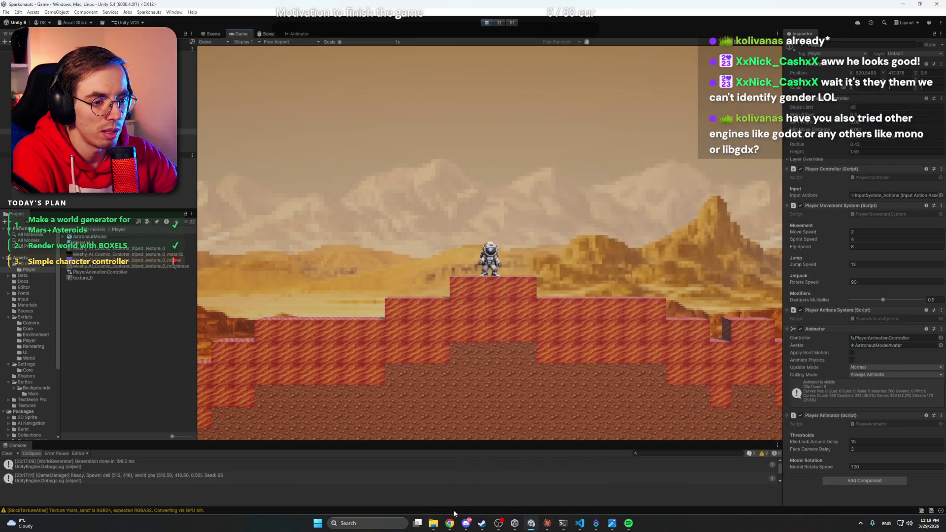
mouse_move(433, 524)
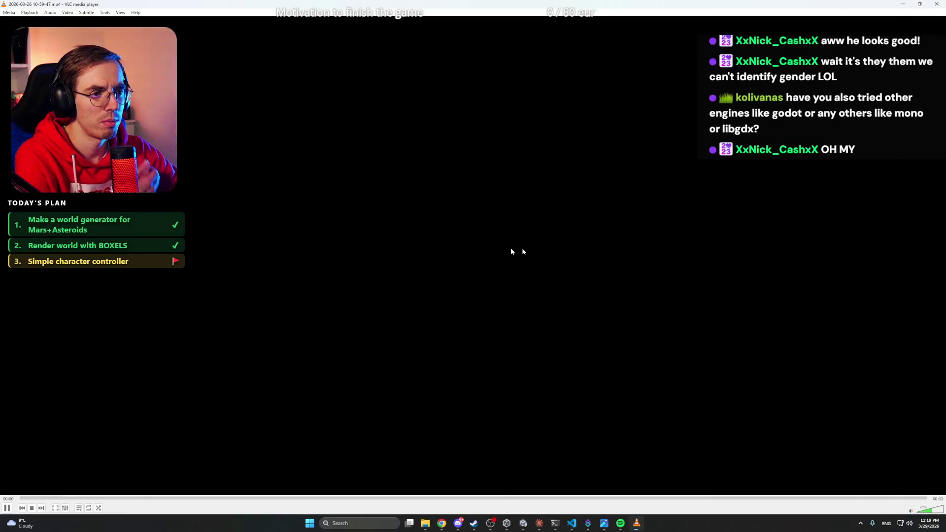
double_click(511, 250)
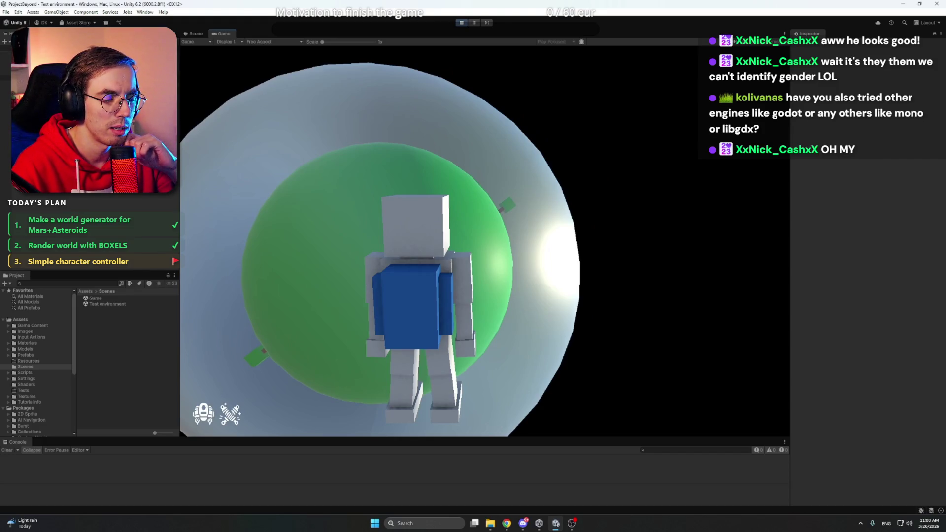
Skip ahead in the playing recording.
key("space")
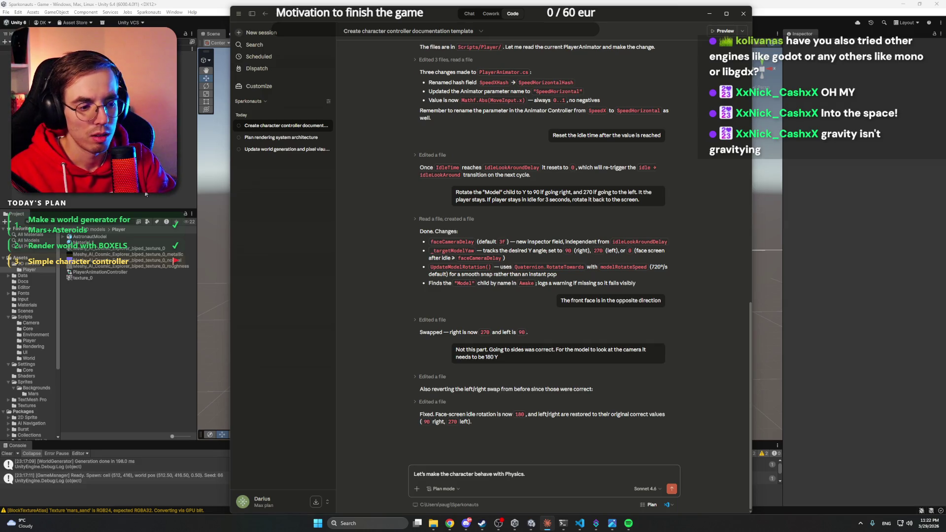
Draft a prompt for per-world gravity parameters in World settings with a surface-to-atmosphere curve.
type("Add gravity paramthers")
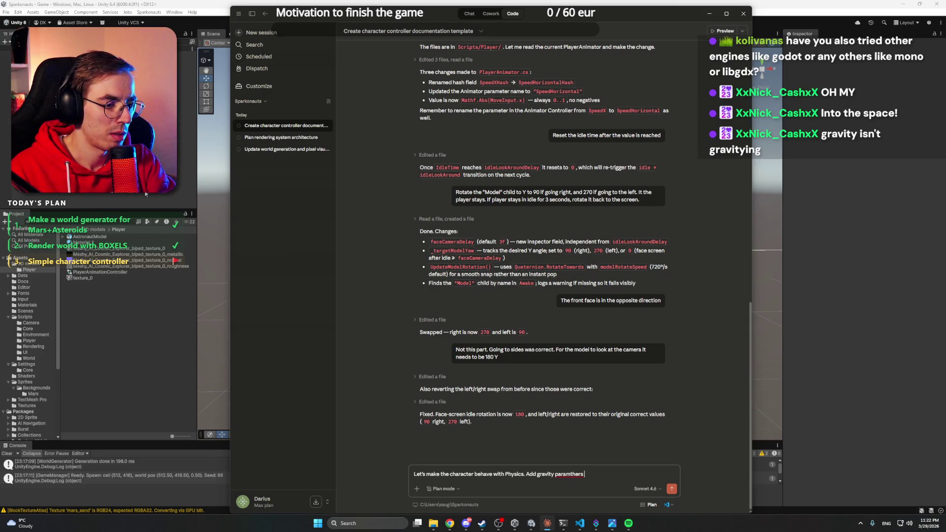
type(" inside of World")
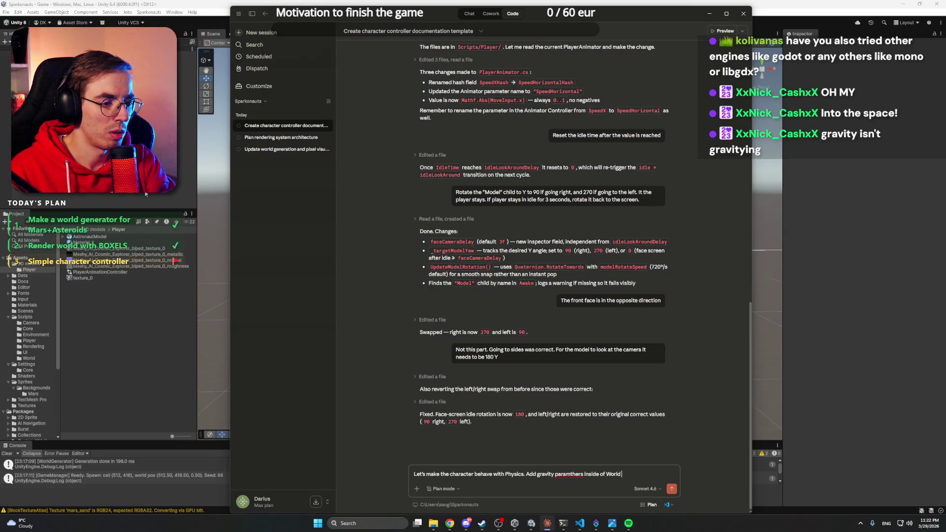
type(" settings")
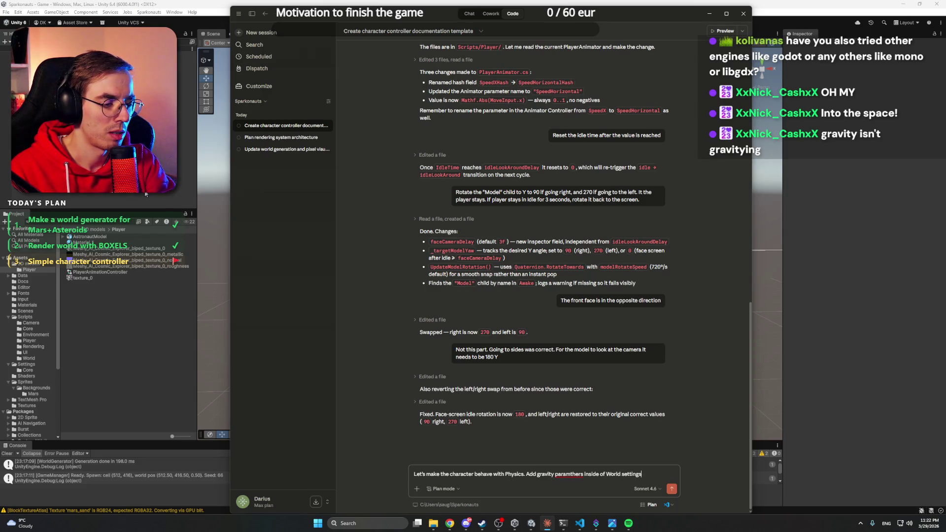
type(", as each world")
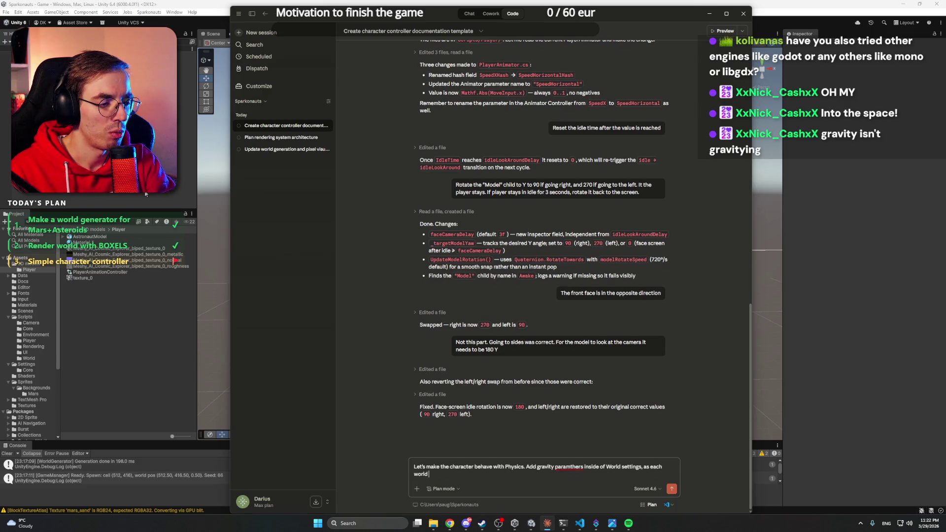
type("/pk")
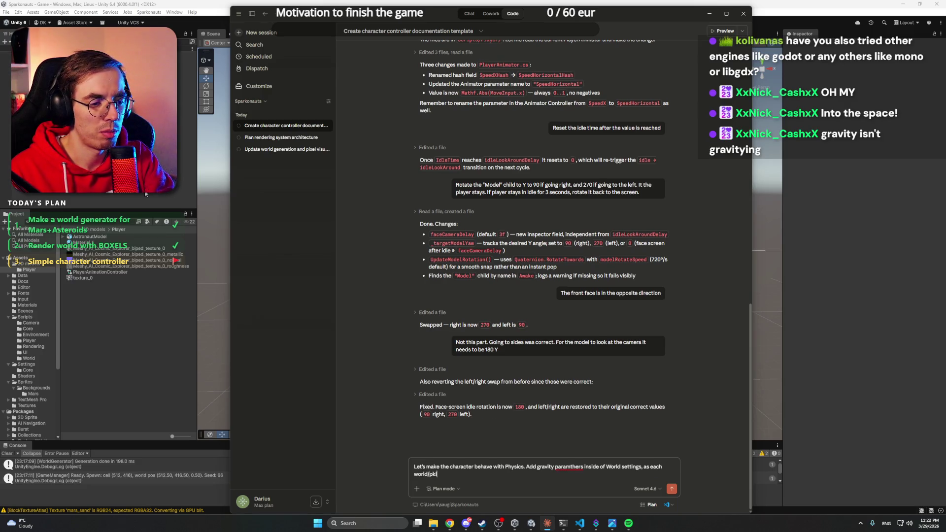
type("anet could ha")
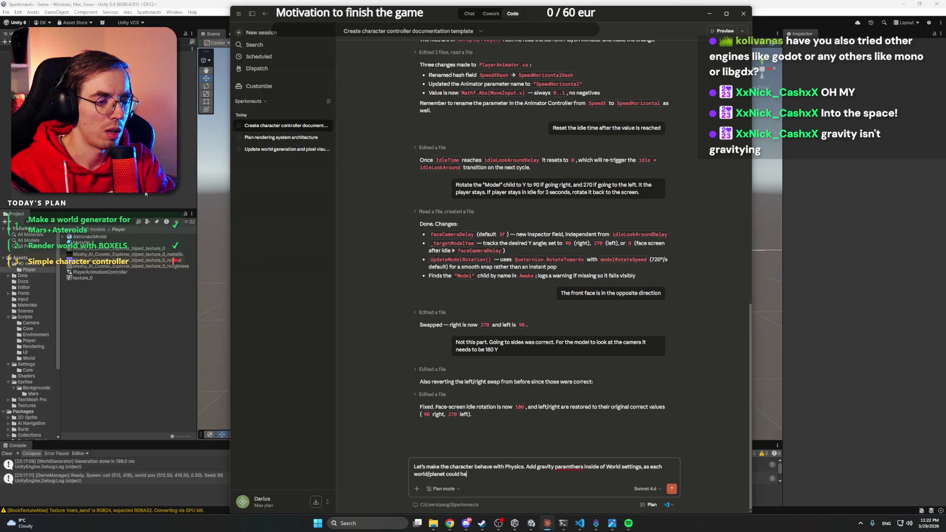
type("ve different sett")
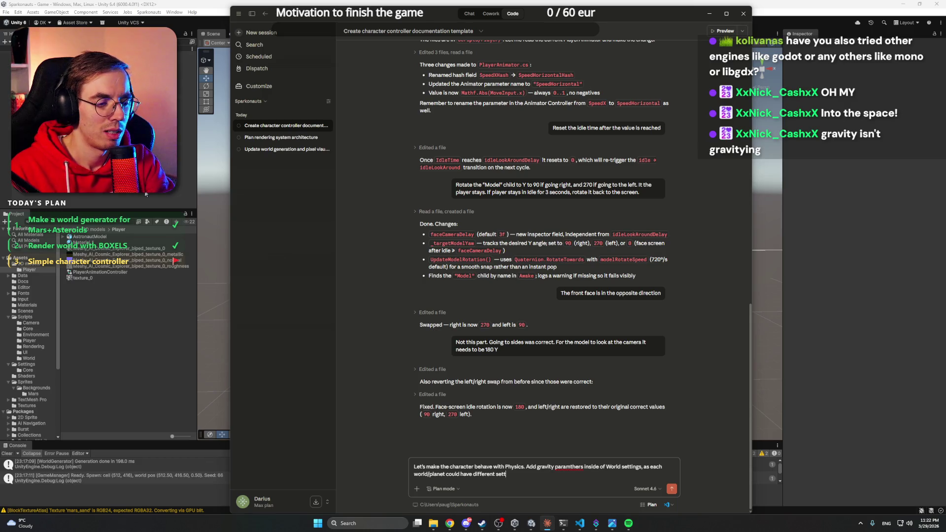
type("ings for it.")
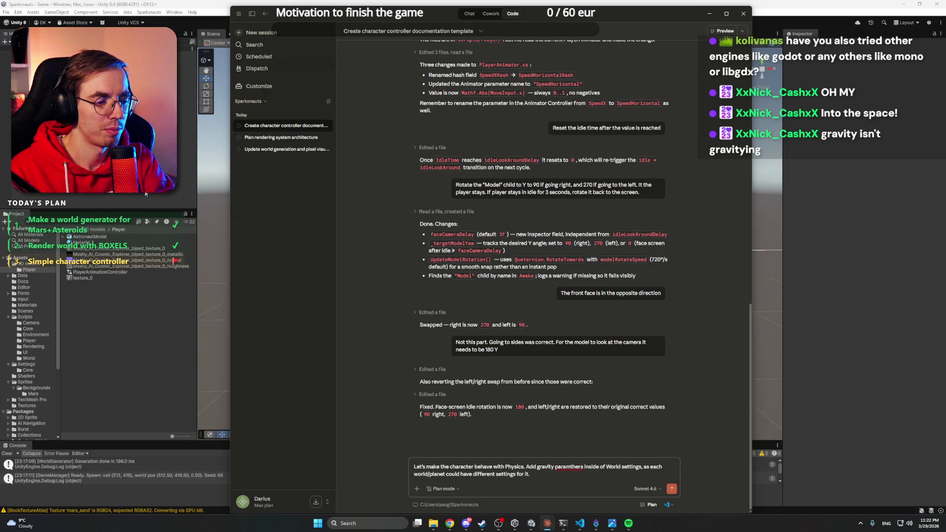
type(" For Gr")
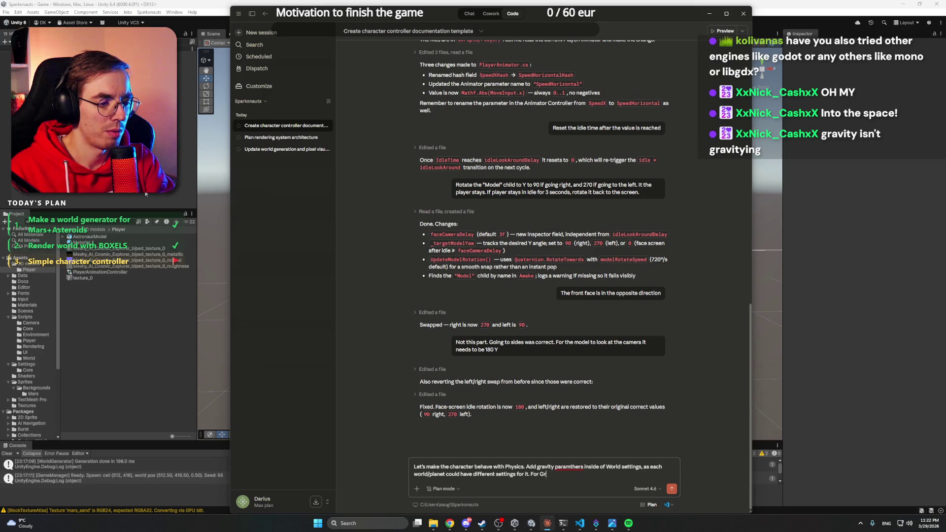
type("aivt")
type("vity, add a")
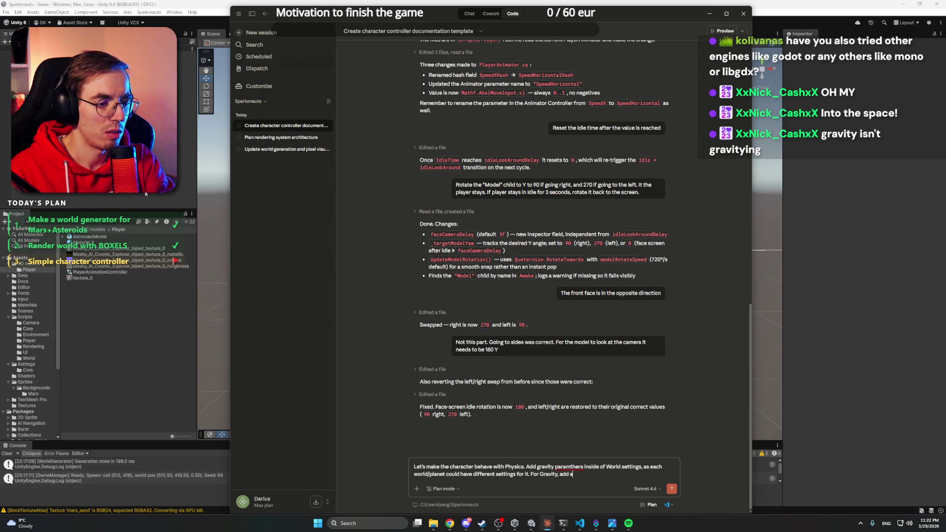
key("BackSpace")
type("curve, fr")
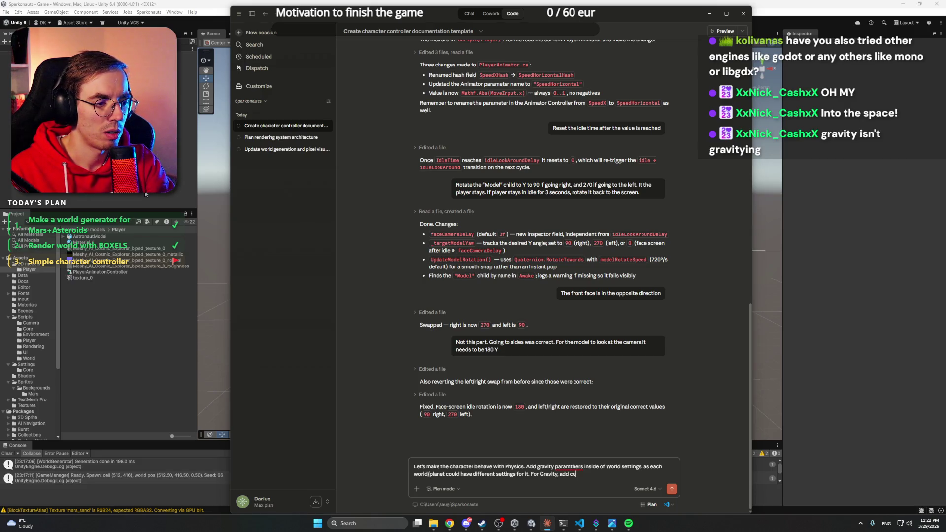
type("om ")
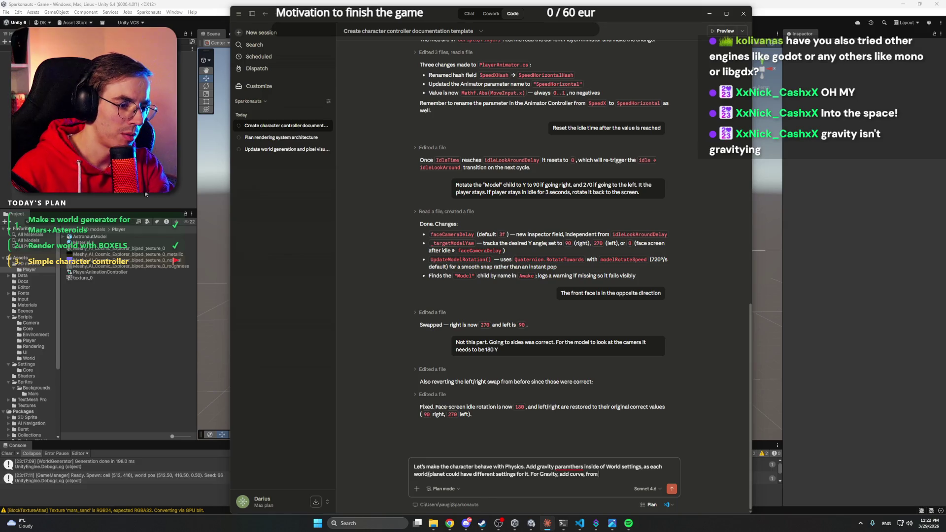
type("the surfac")
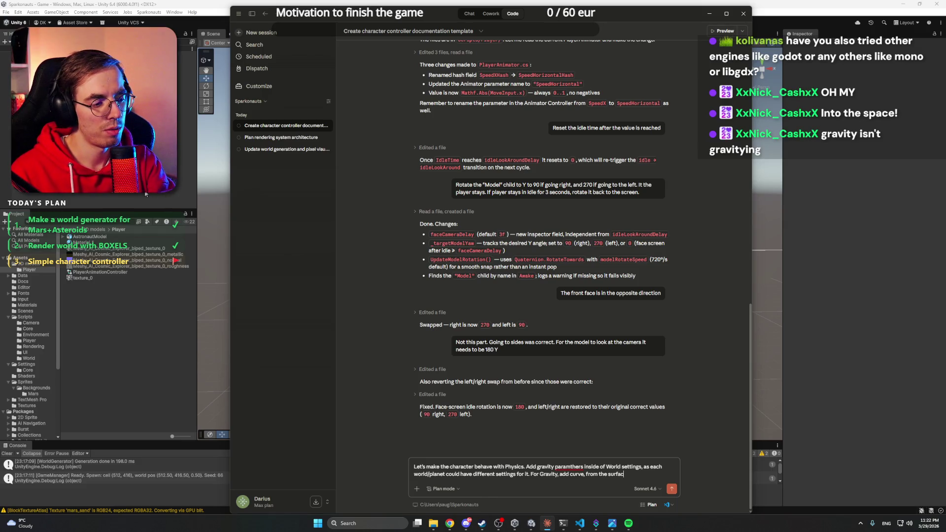
type("e, to the edge of the atmo")
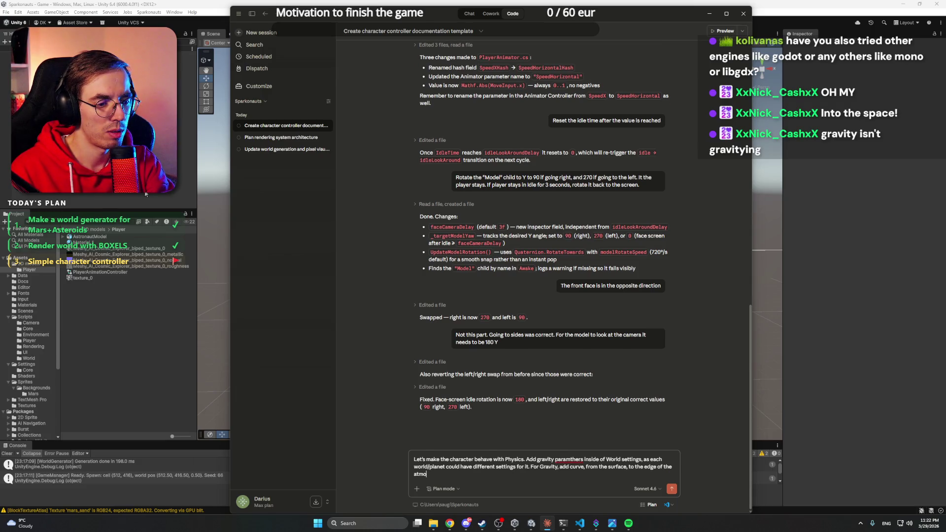
type("shpere, ")
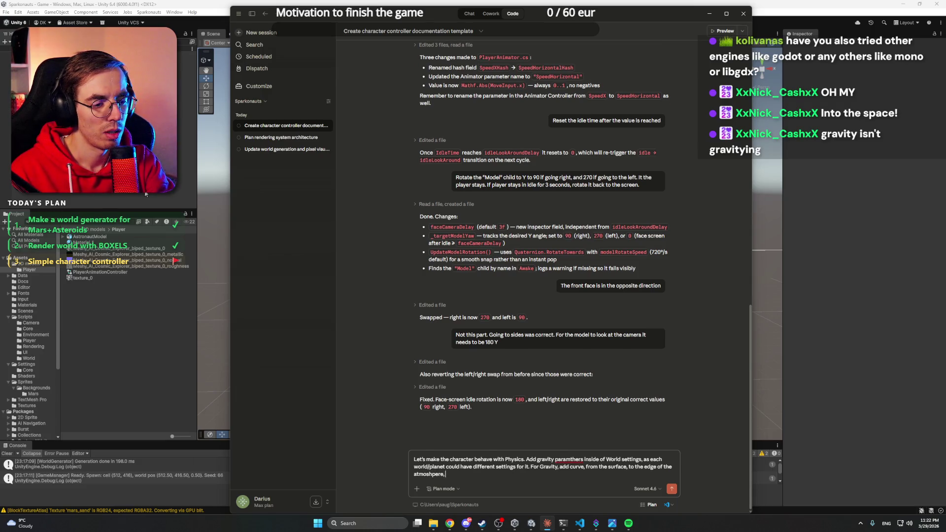
type("as s")
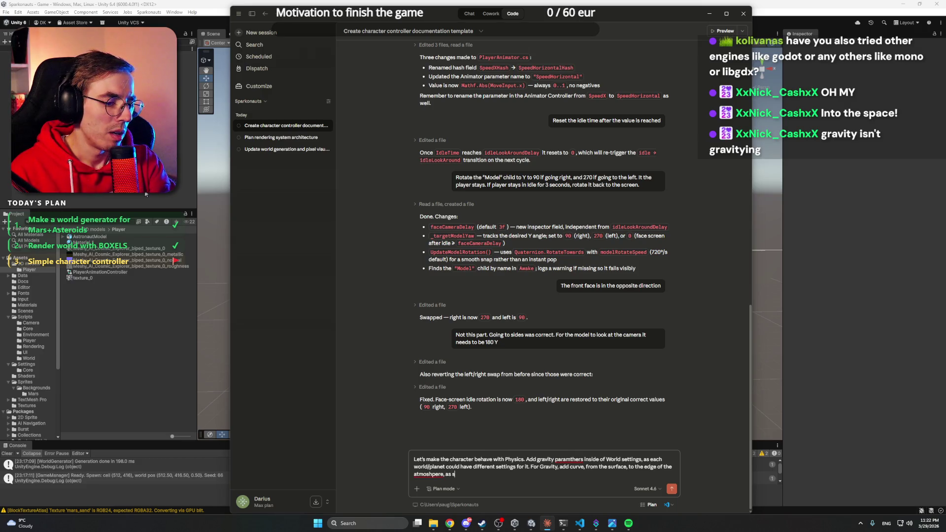
Add that gravity weakens along the curve, e.g. from half the surface-to-space height.
key("BackSpace")
type("at")
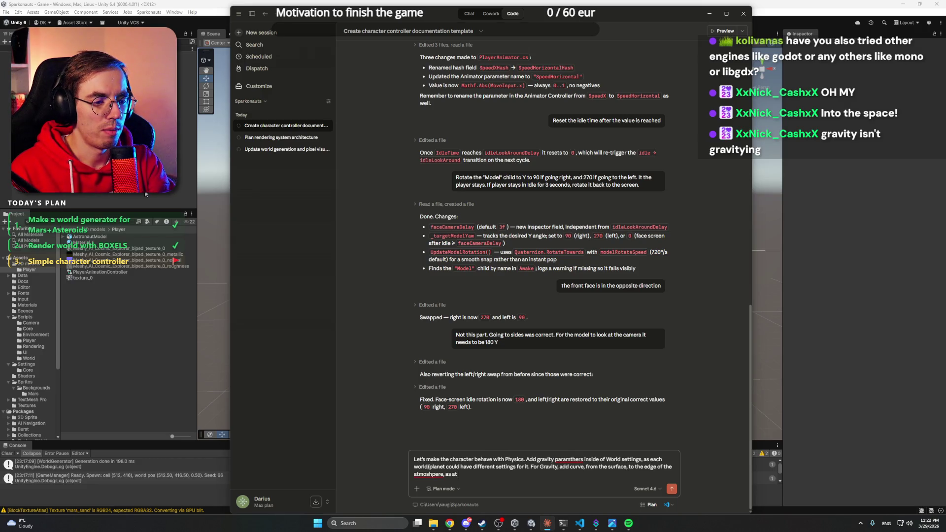
type(" the star")
type("t, it will")
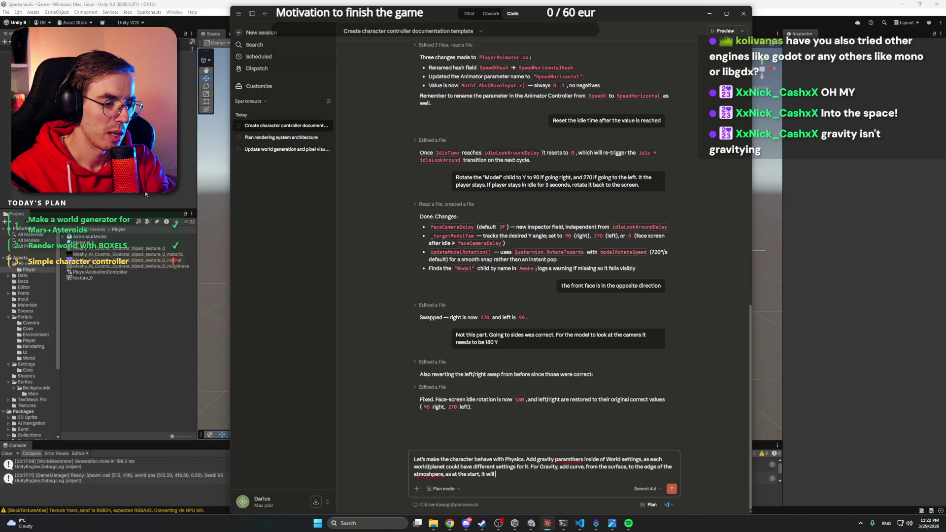
type("m")
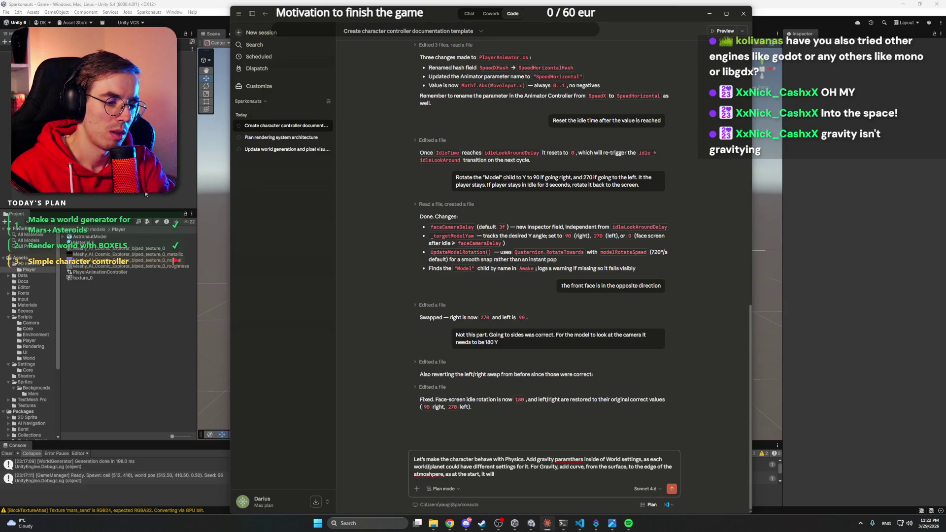
type("coemw")
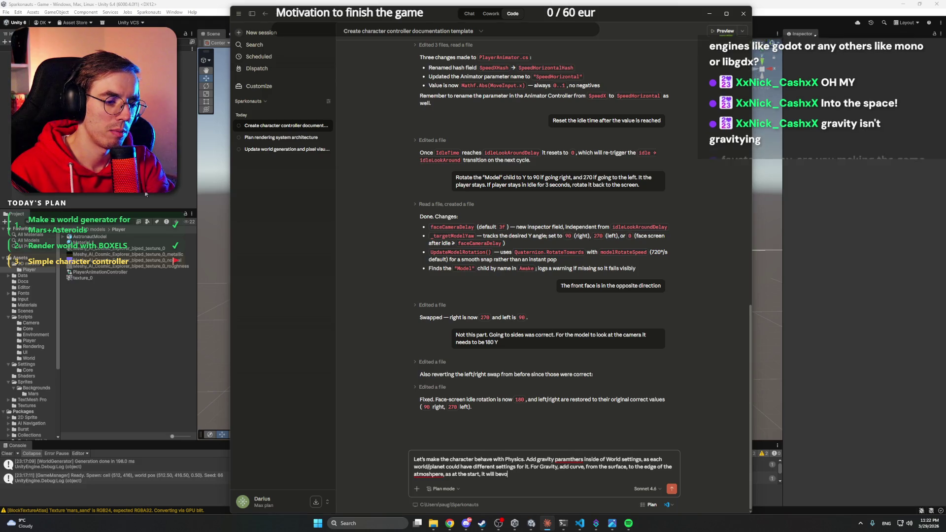
key("BackSpace")
key("BackSpace")
key("BackSpace")
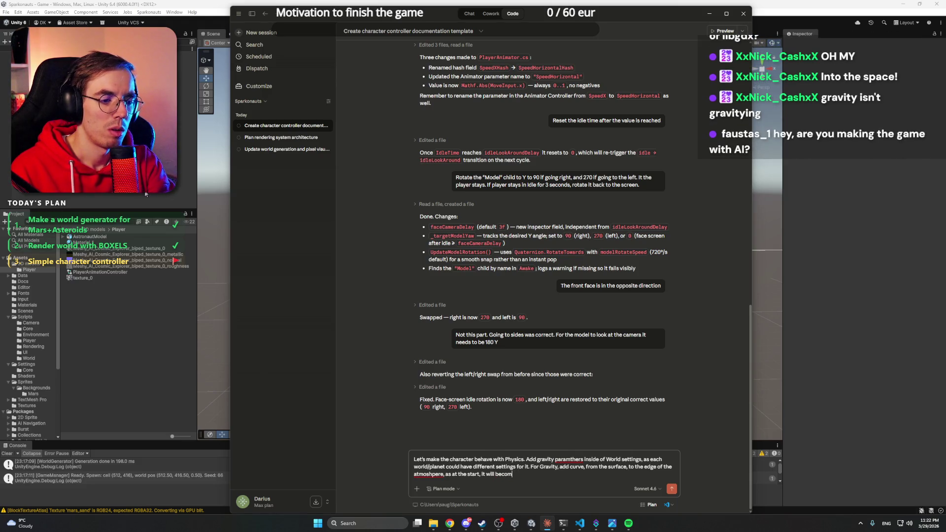
type("e wekw")
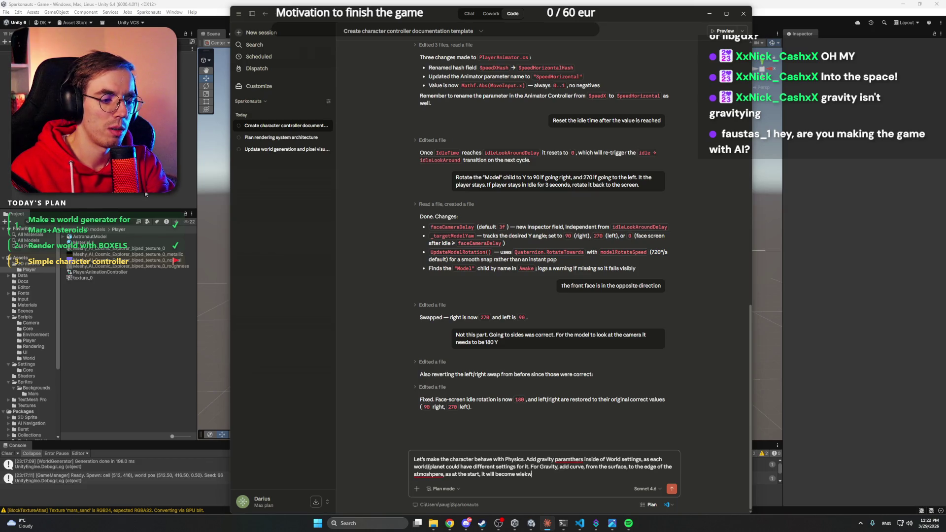
type("ker")
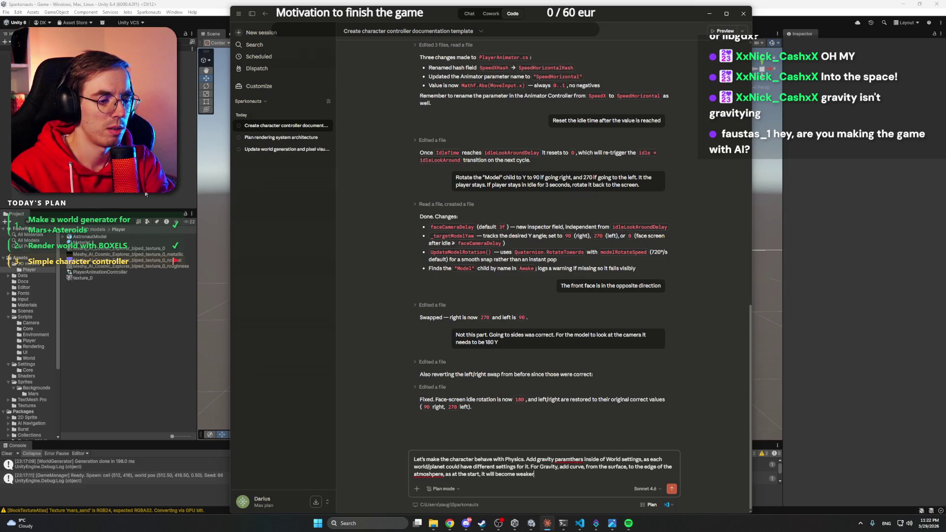
type(", but, as e")
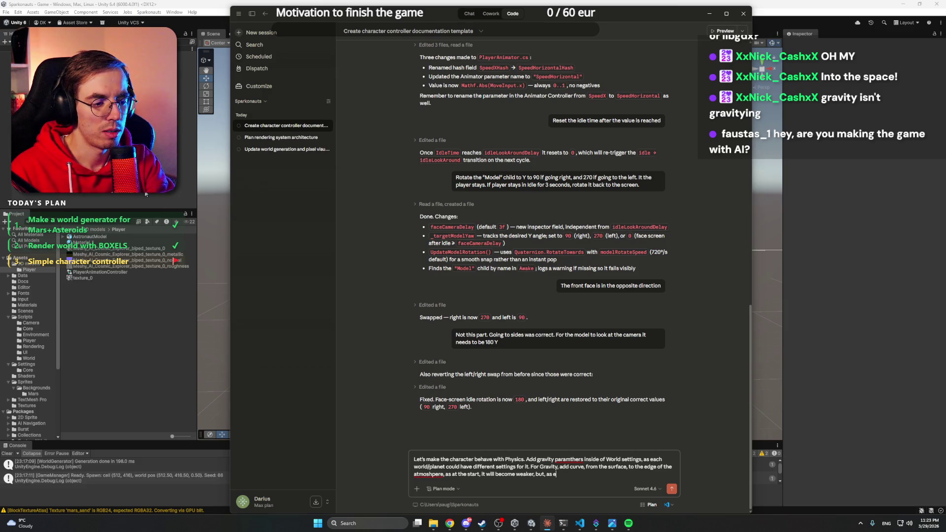
key("BackSpace")
type("an exa")
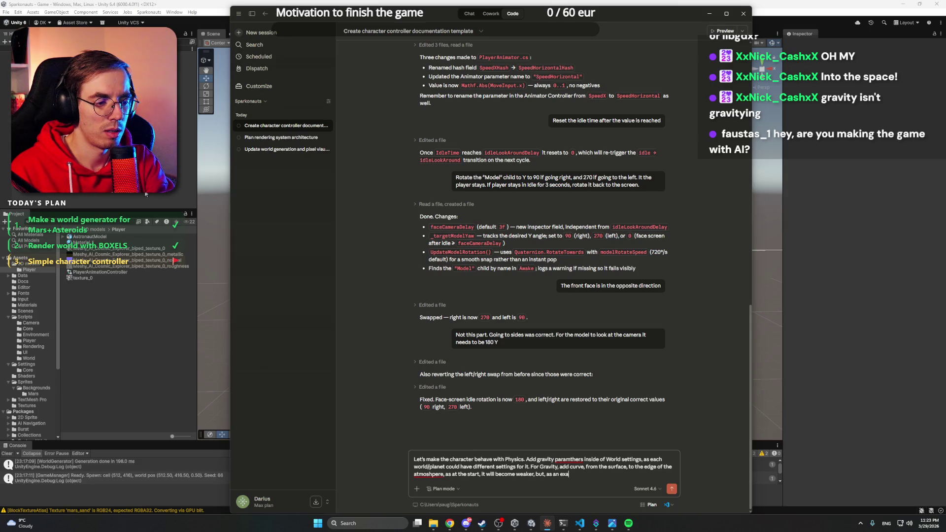
type("mp from")
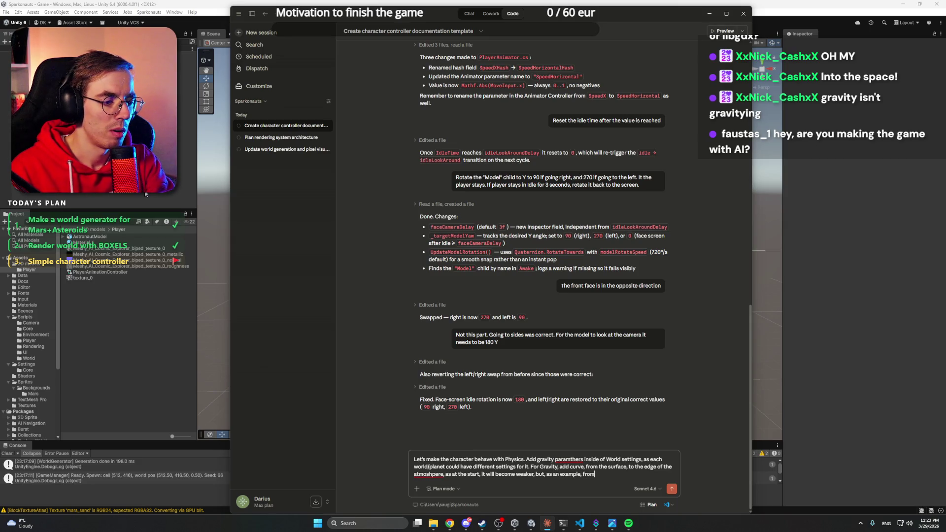
type(" 0.8")
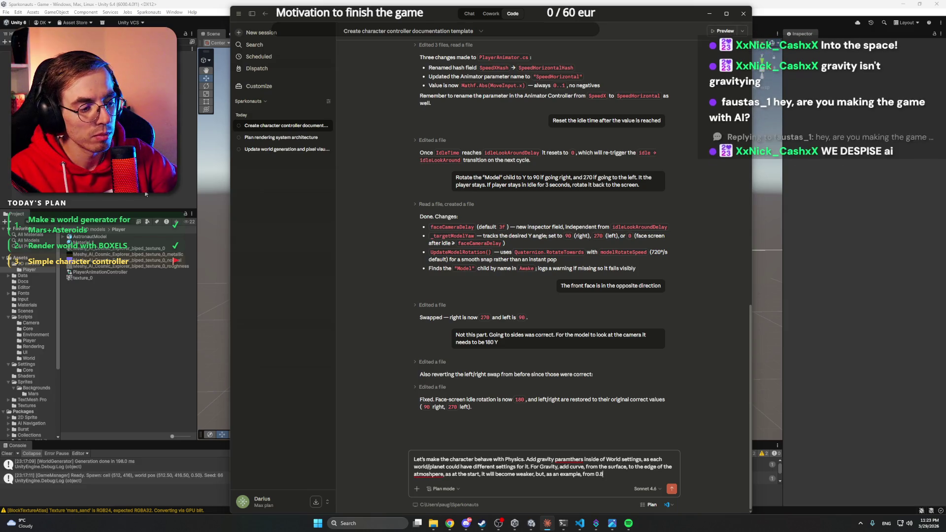
key("BackSpace")
type("5")
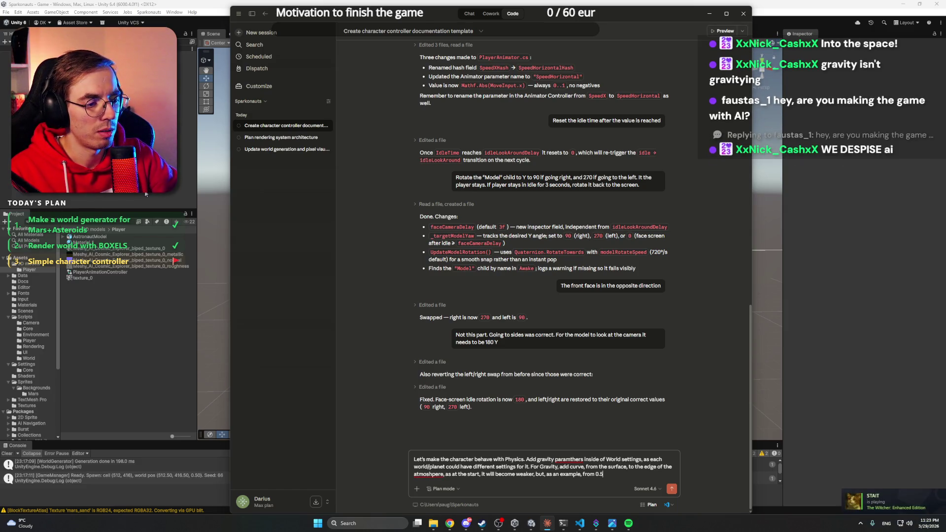
type(", the")
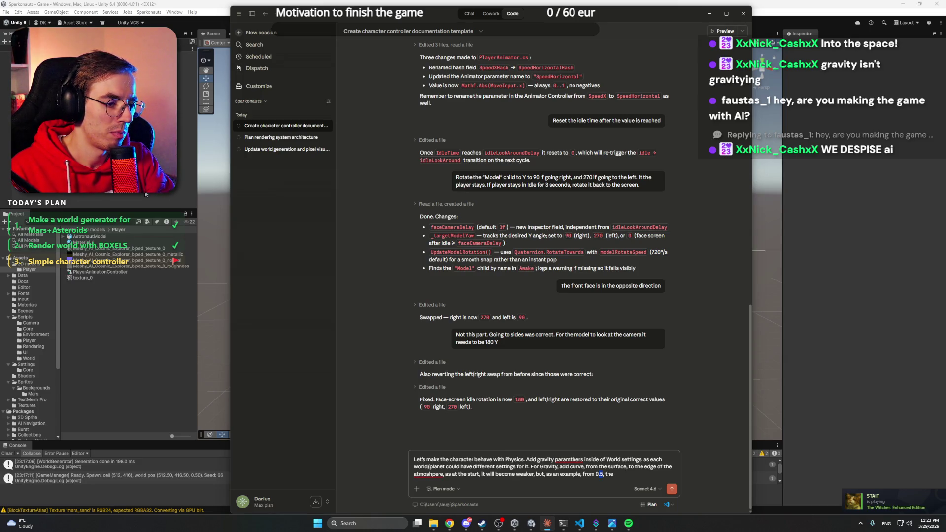
type("half")
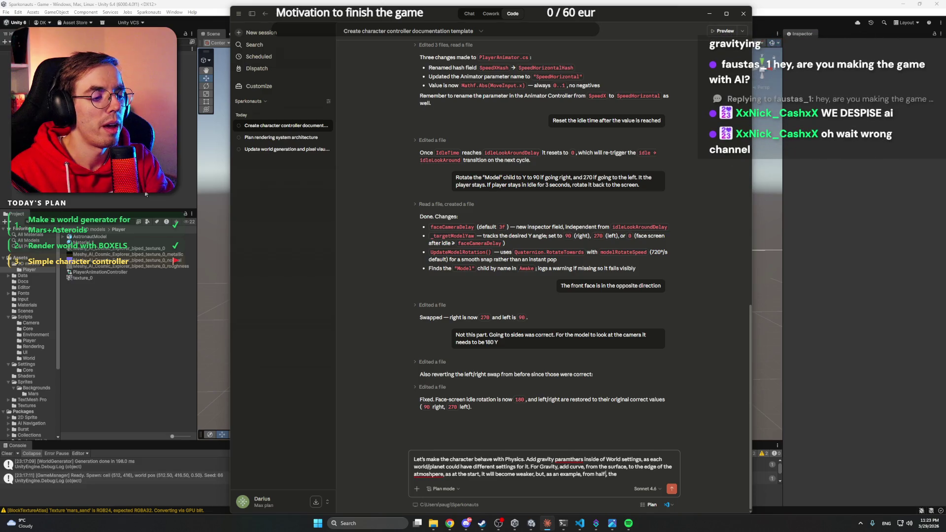
type(" the he")
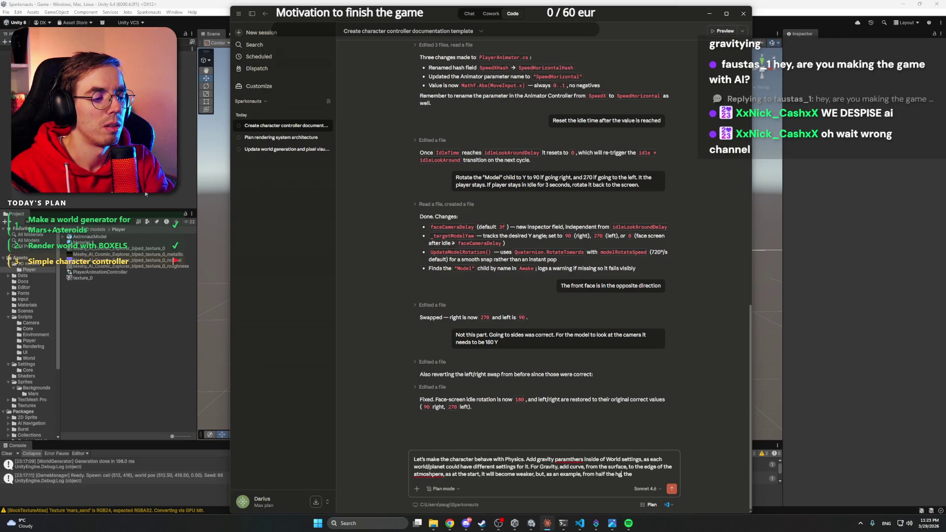
type("from surface,")
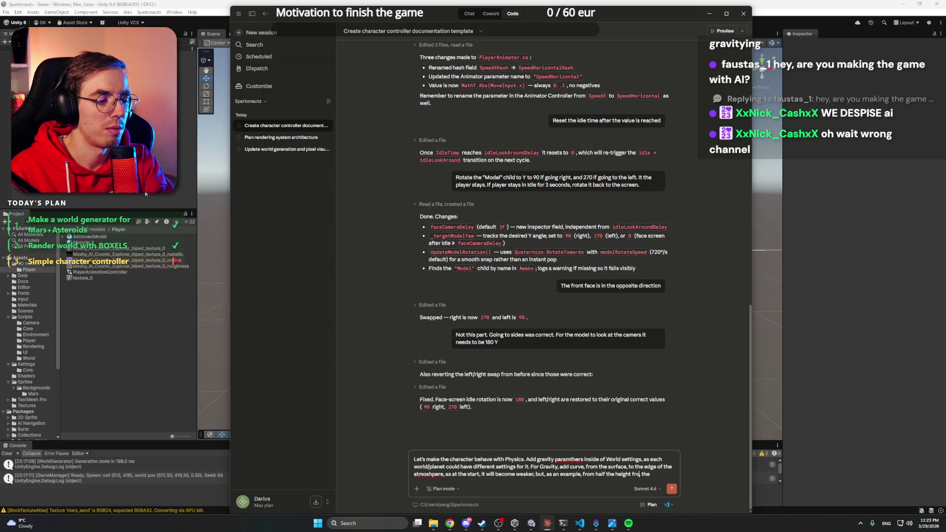
key("BackSpace")
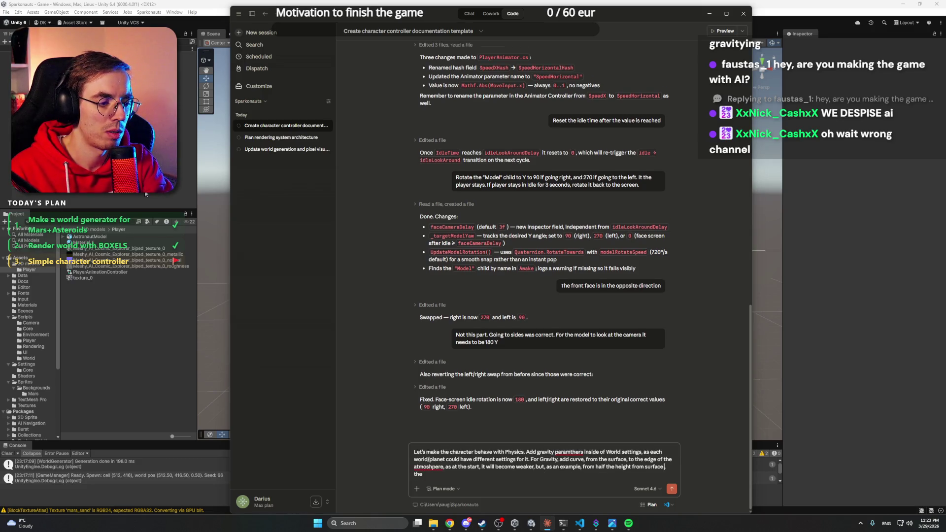
type("to edge of spac")
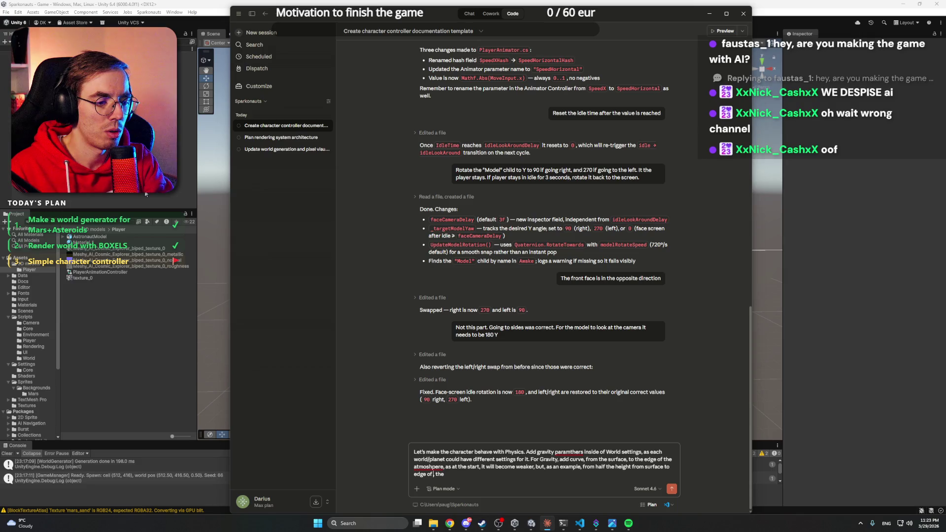
type("e")
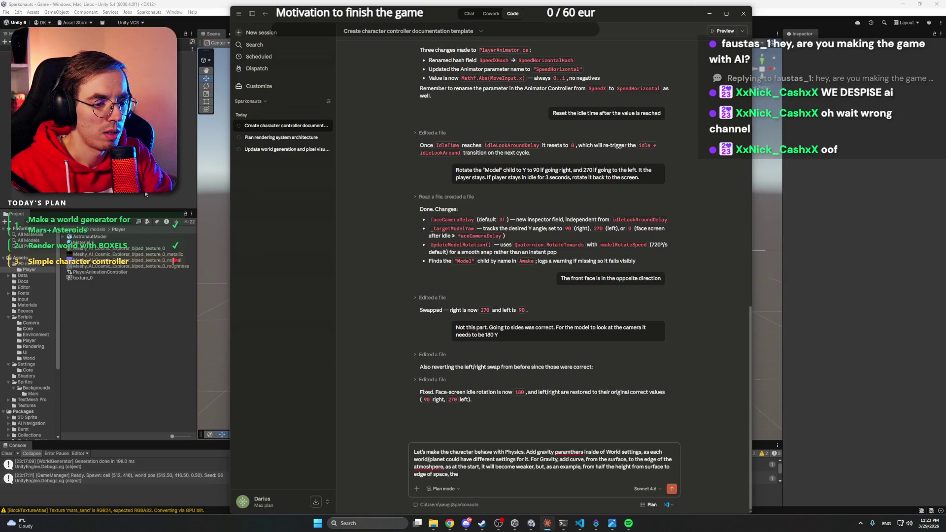
key("End")
type("gravity wi")
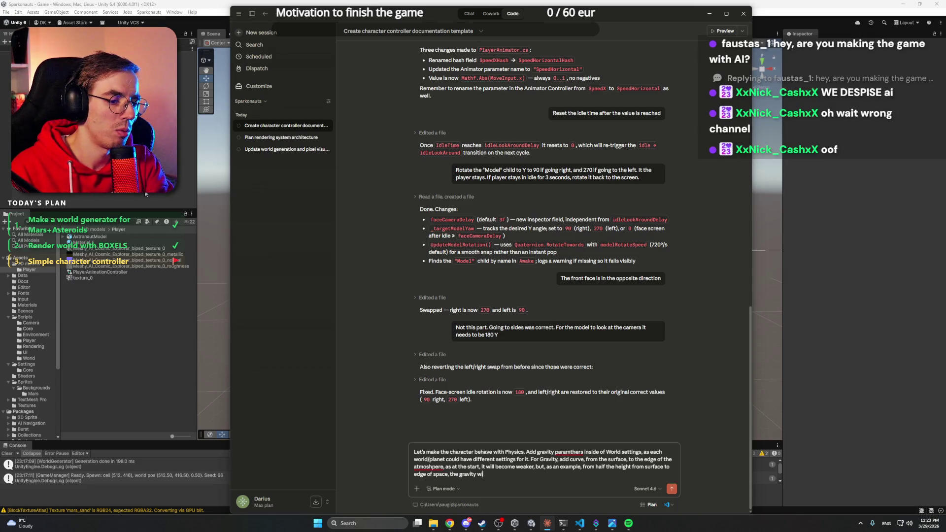
type("ll start to")
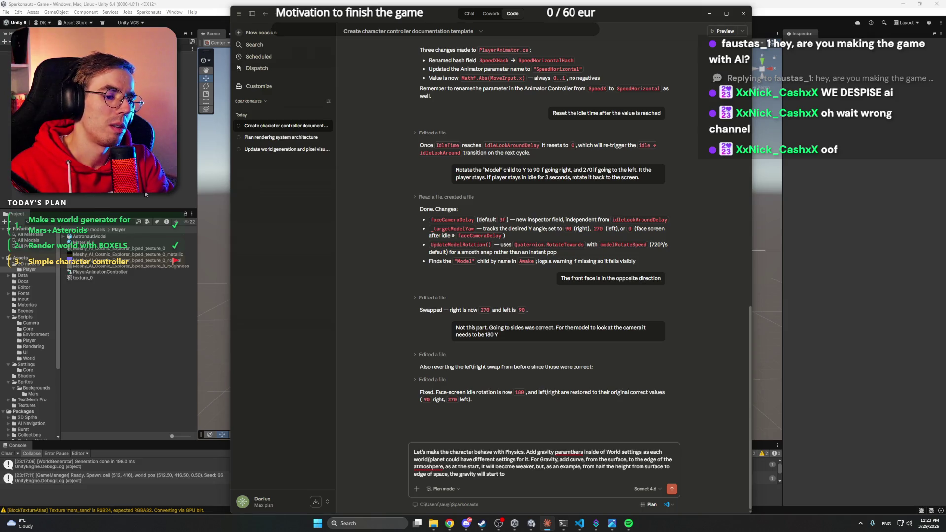
type(" weaken.")
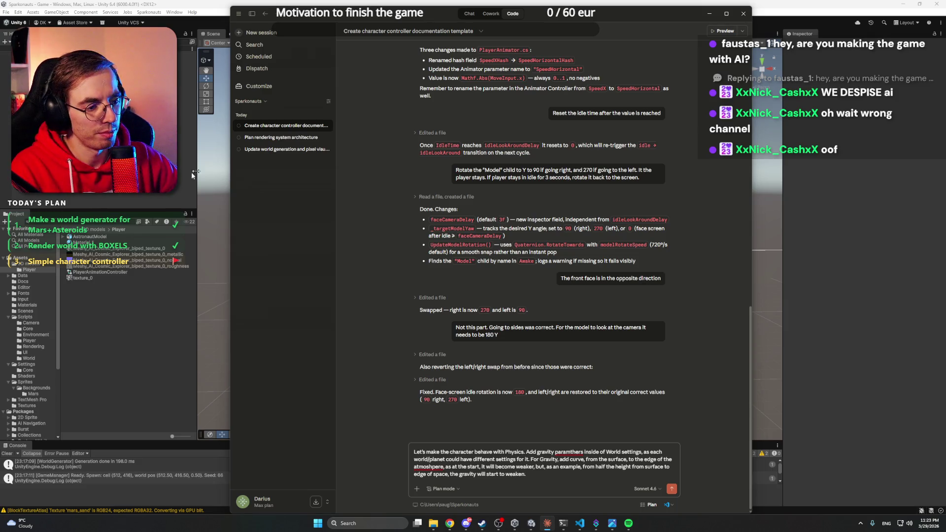
Correct 'parameters' and 'atmosphere', then add 'Apply this Gravity to the Player.'.
right_click(572, 452)
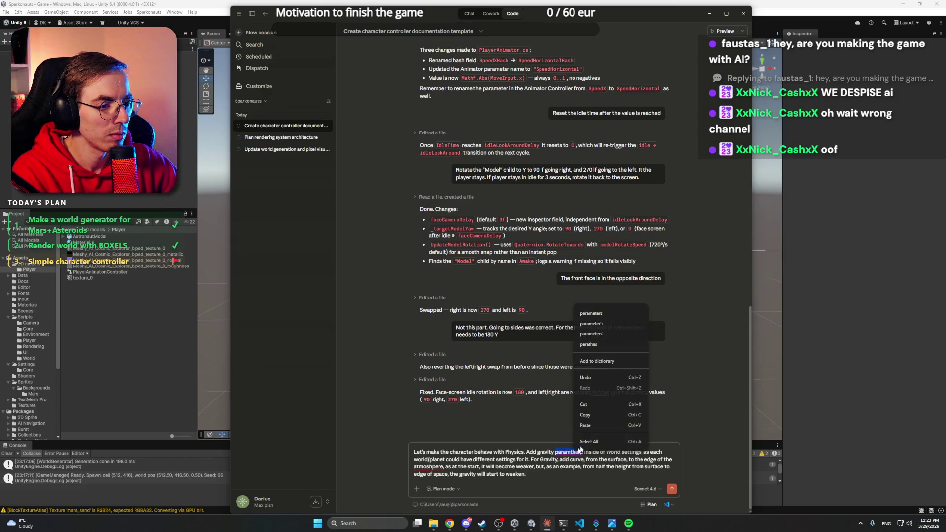
left_click(602, 316)
right_click(428, 467)
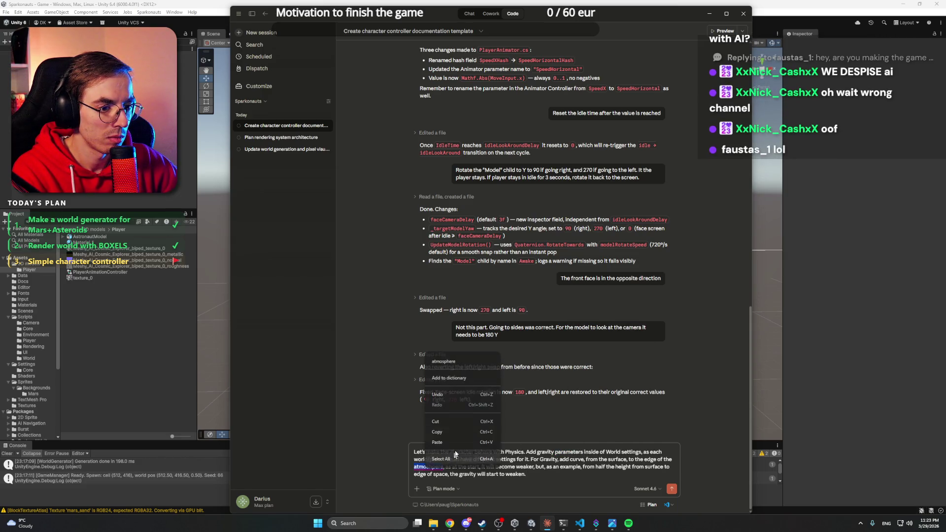
left_click(456, 362)
left_click(542, 474)
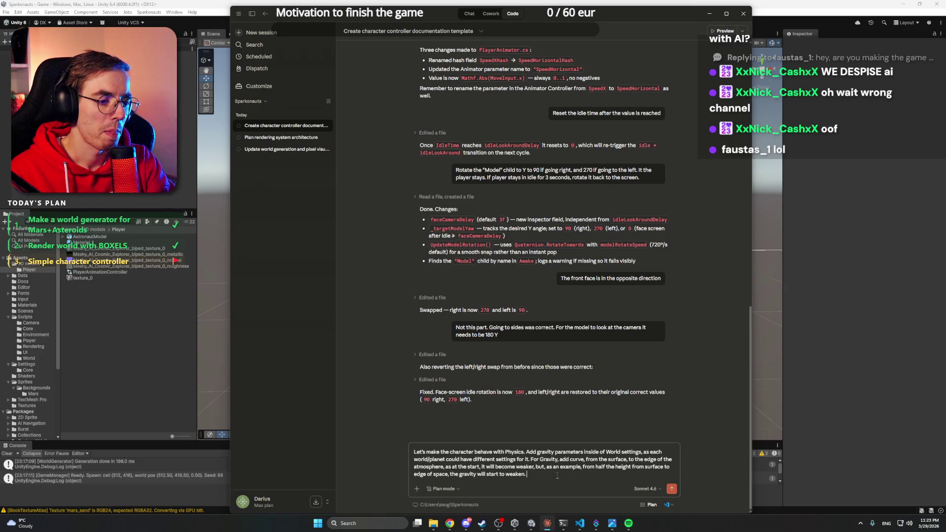
type("App")
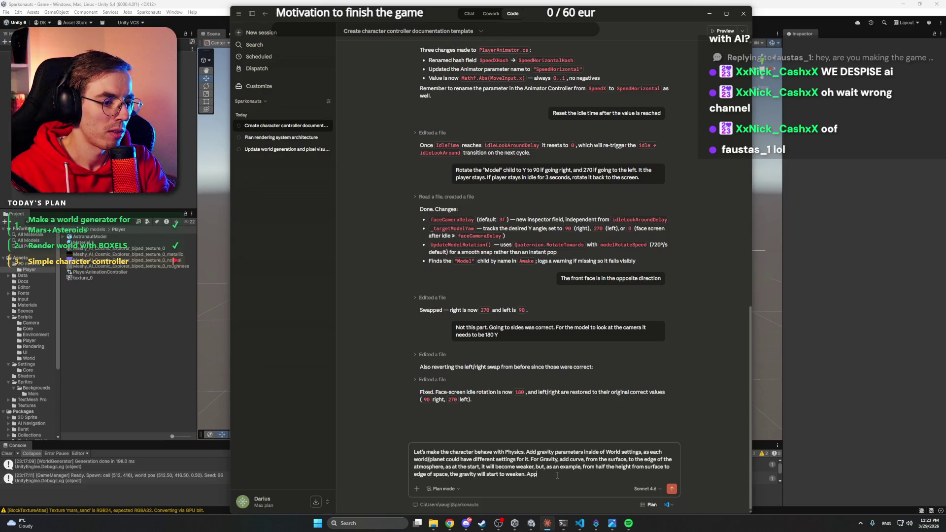
type("ly this gr")
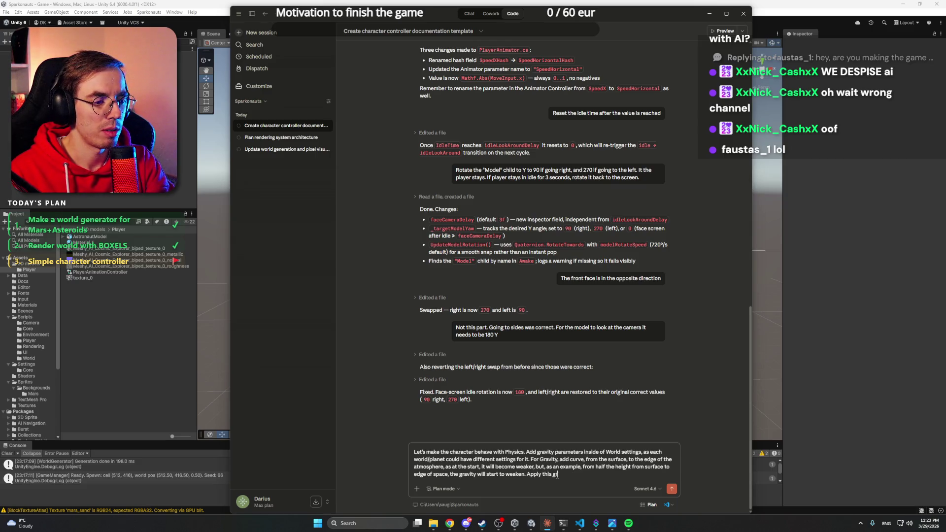
type("Gravity")
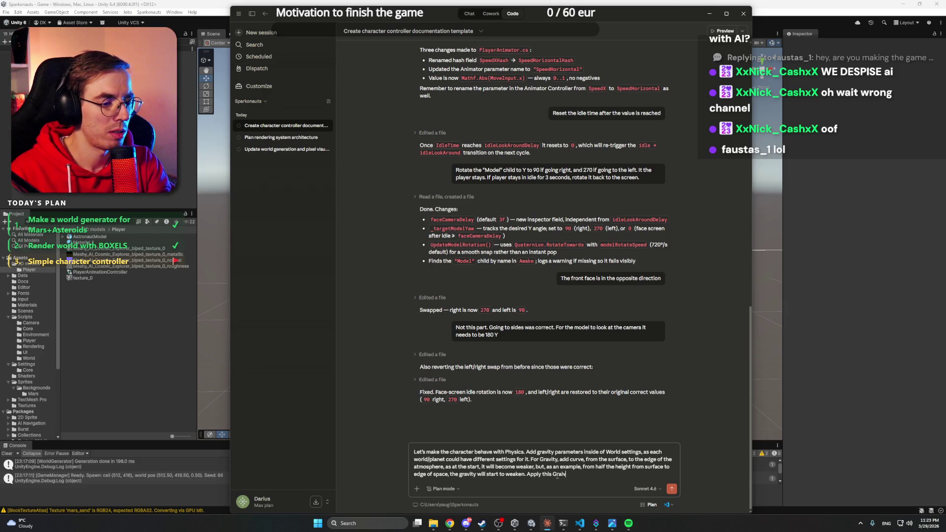
type("to the Player")
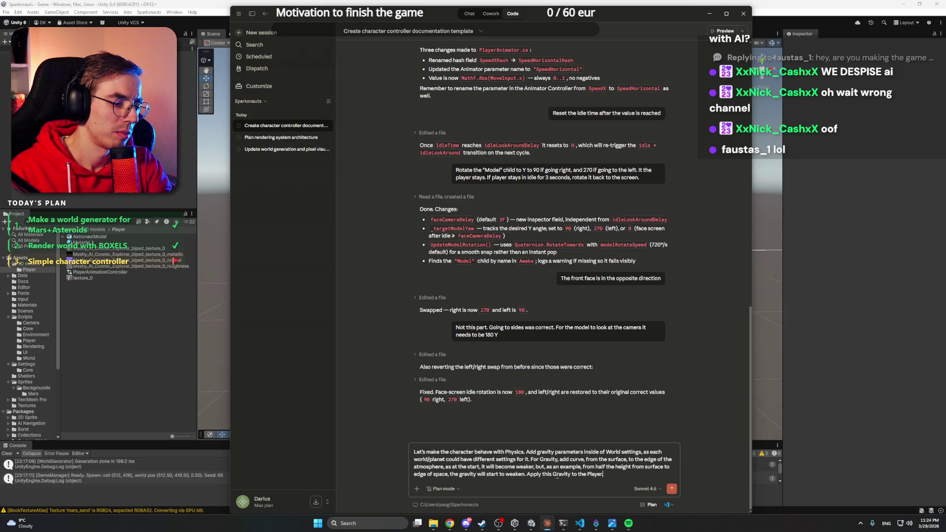
type(".")
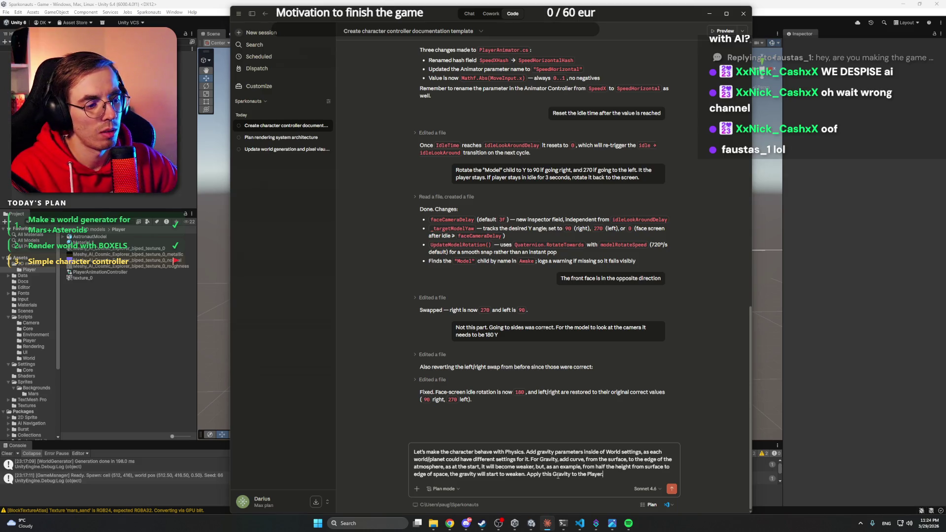
Send the gravity physics request to Claude, then return to Unity while it explores.
left_click(671, 489)
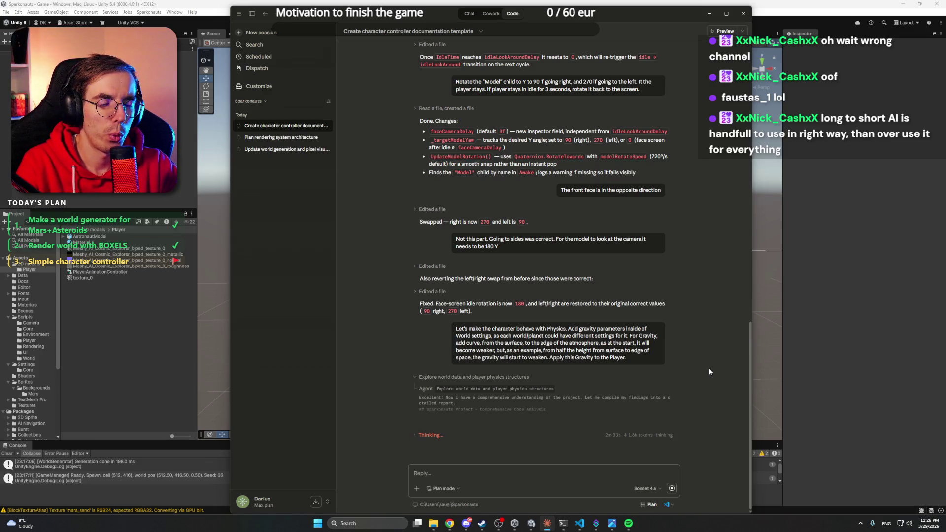
left_click(126, 305)
right_click(125, 306)
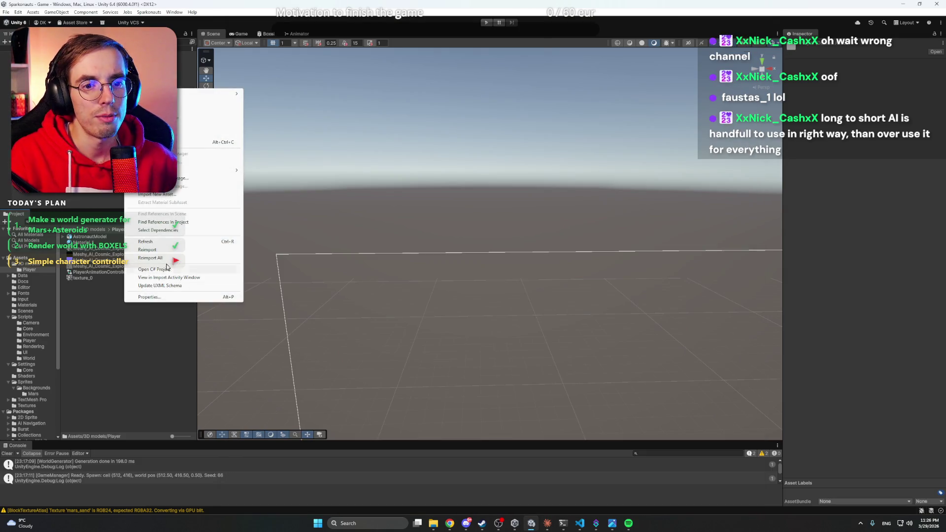
left_click(170, 195)
left_click_drag(440, 110, 511, 132)
left_click(417, 186)
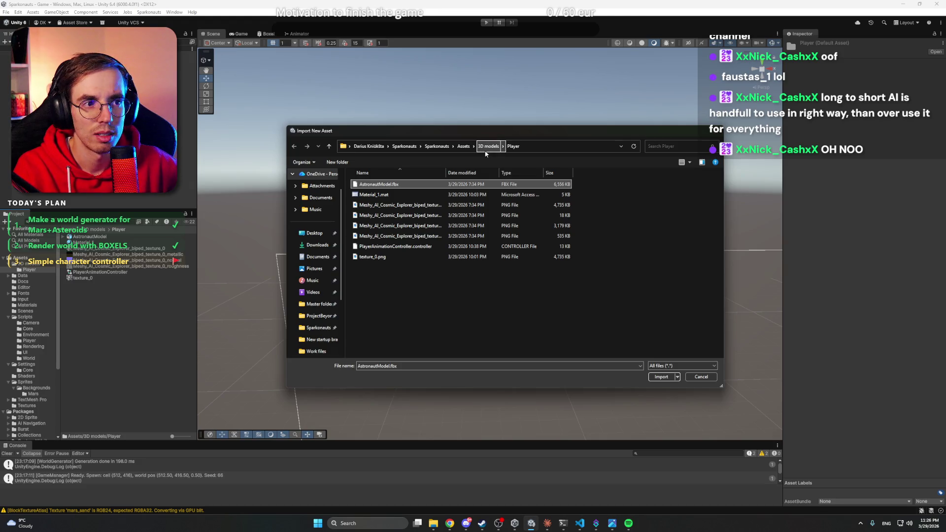
left_click(442, 150)
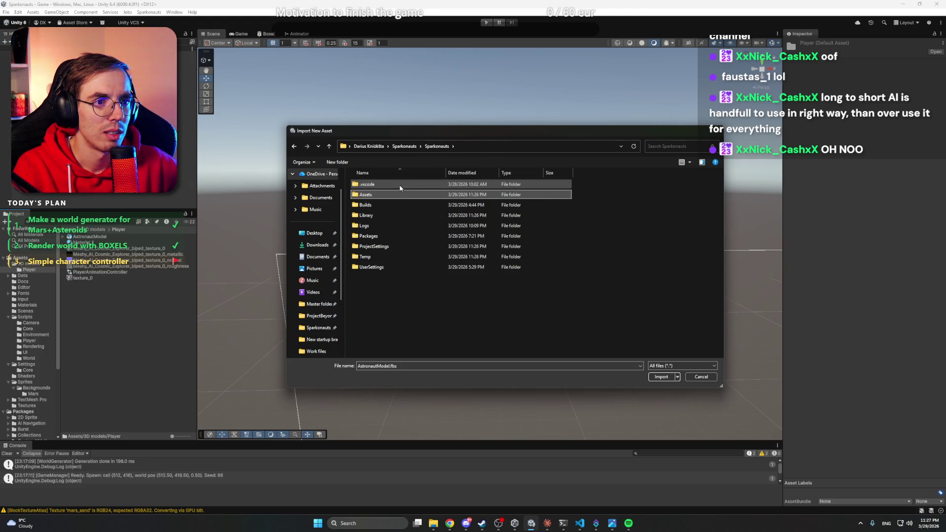
left_click(405, 147)
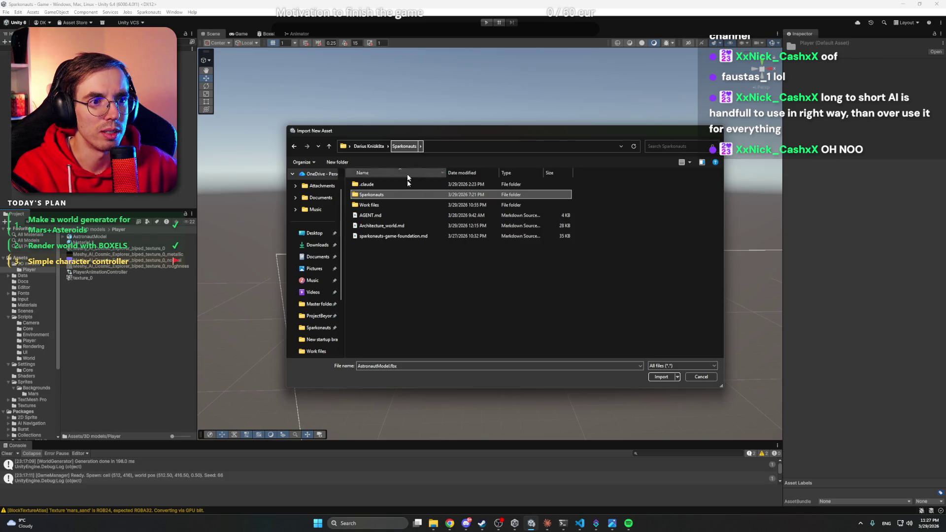
double_click(403, 206)
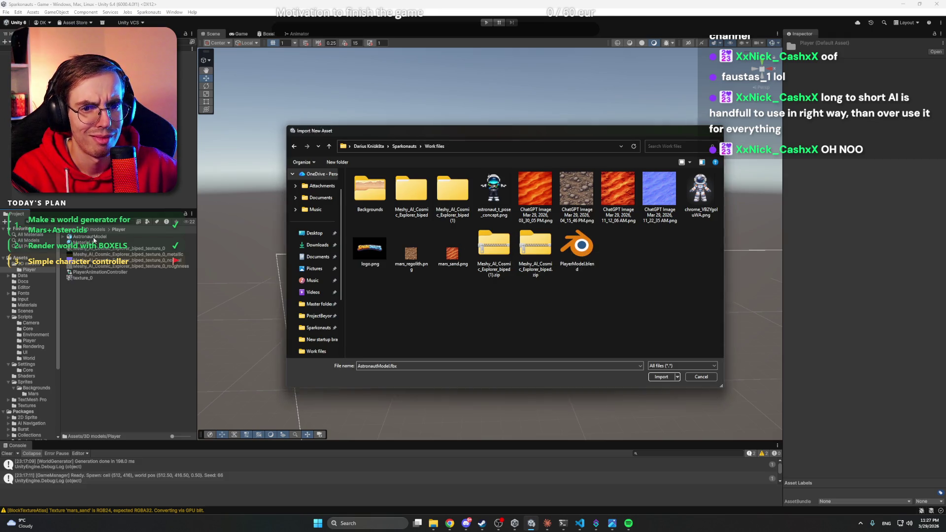
double_click(403, 196)
double_click(405, 185)
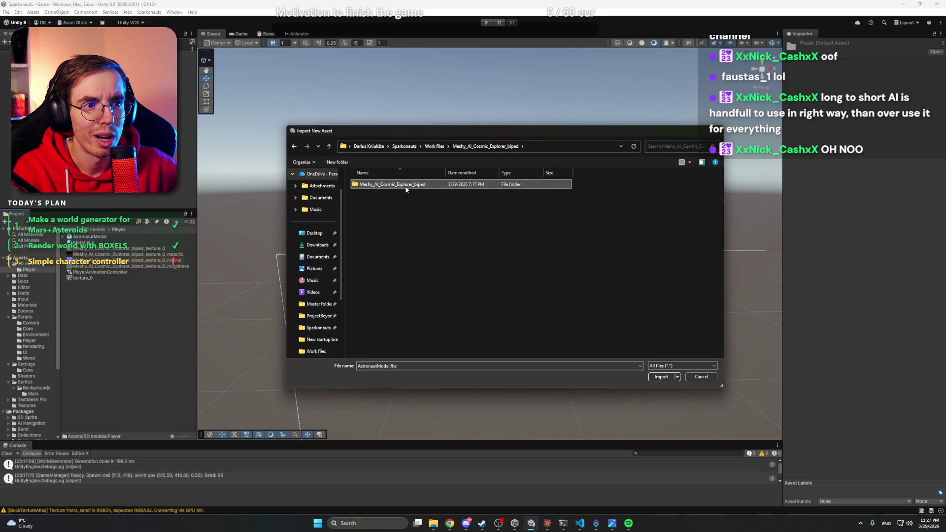
key("alt+Left")
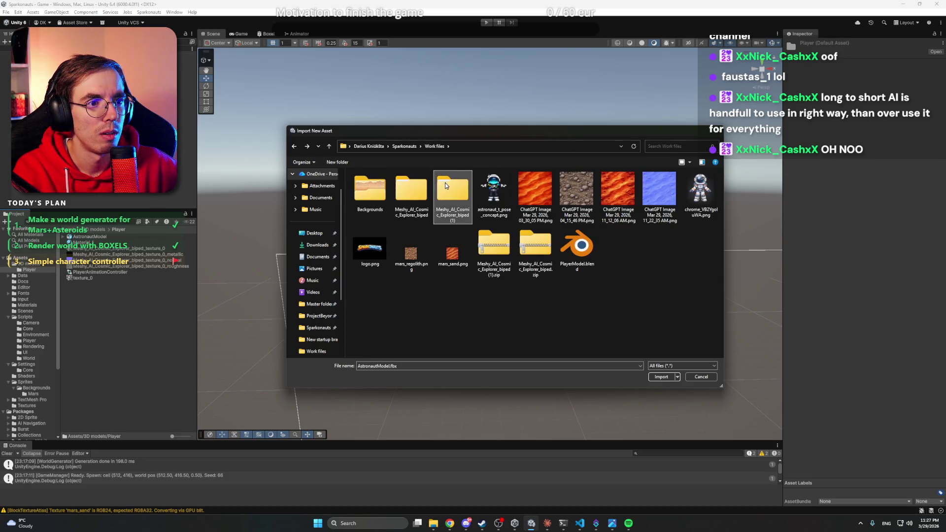
double_click(440, 185)
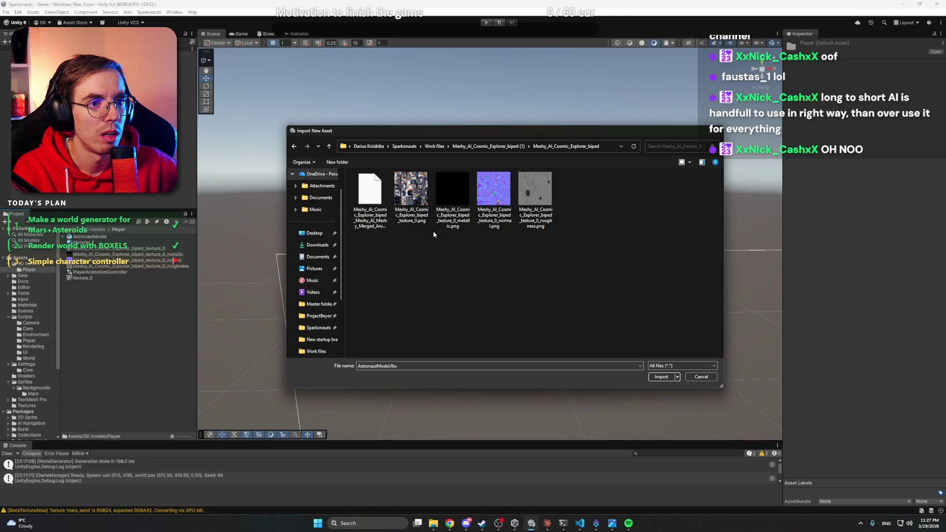
key("alt+Up")
key("alt+Up")
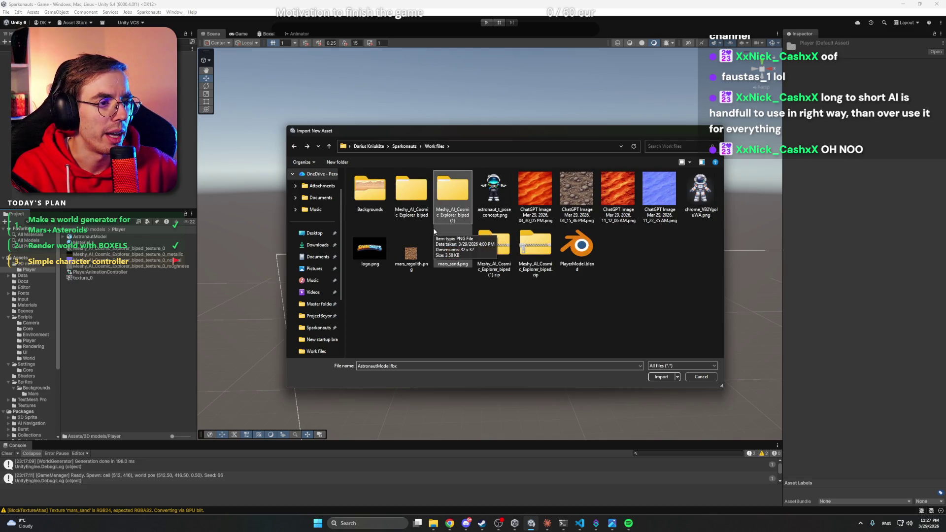
key("alt+Up")
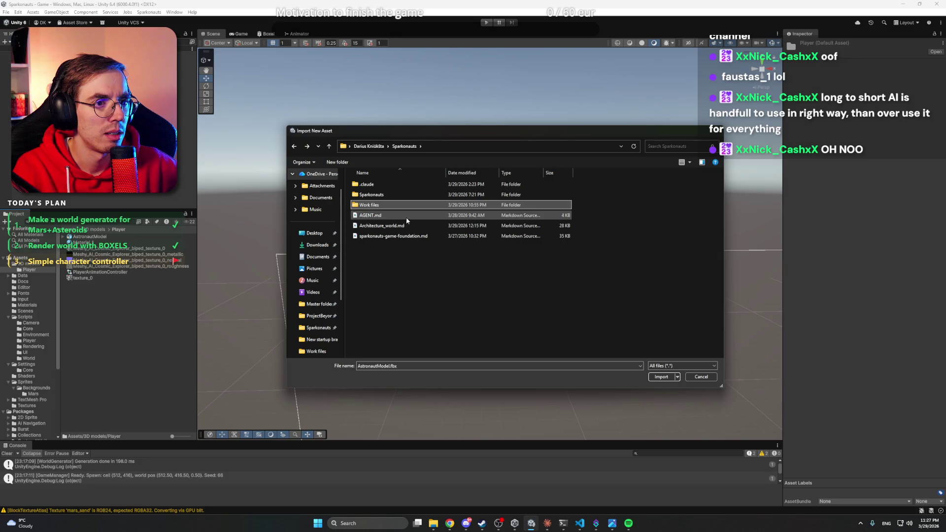
double_click(398, 194)
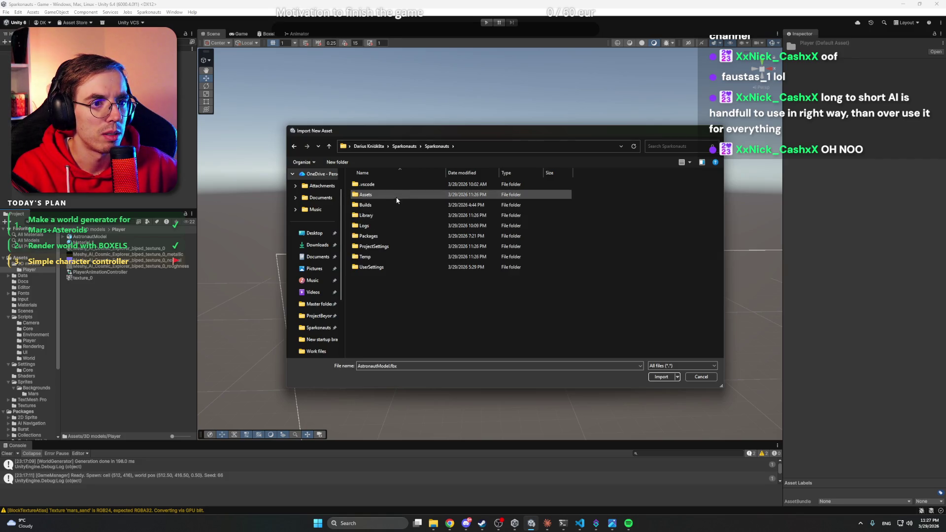
double_click(397, 196)
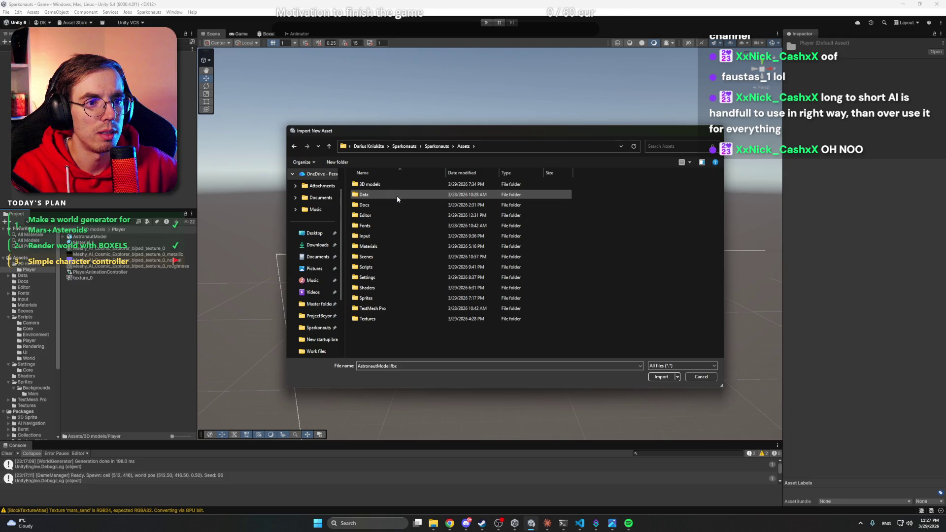
double_click(398, 187)
double_click(399, 187)
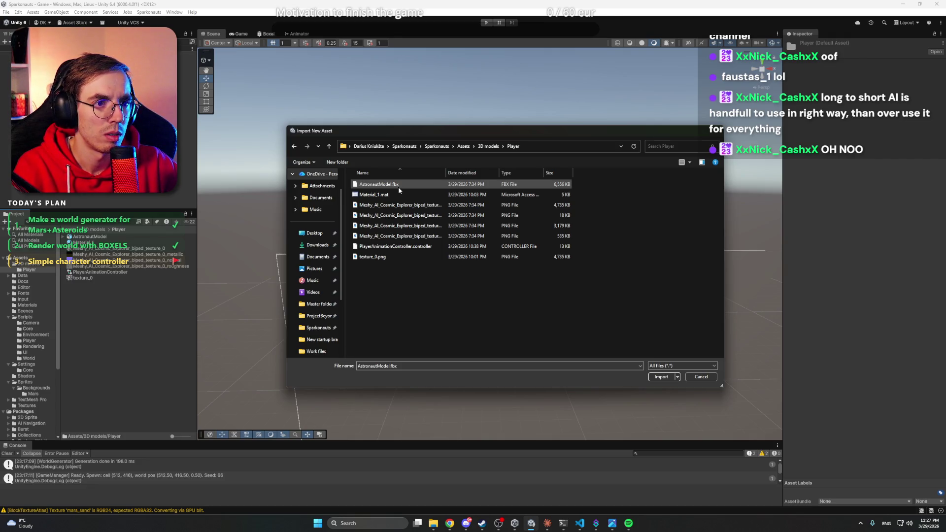
key("alt+Up")
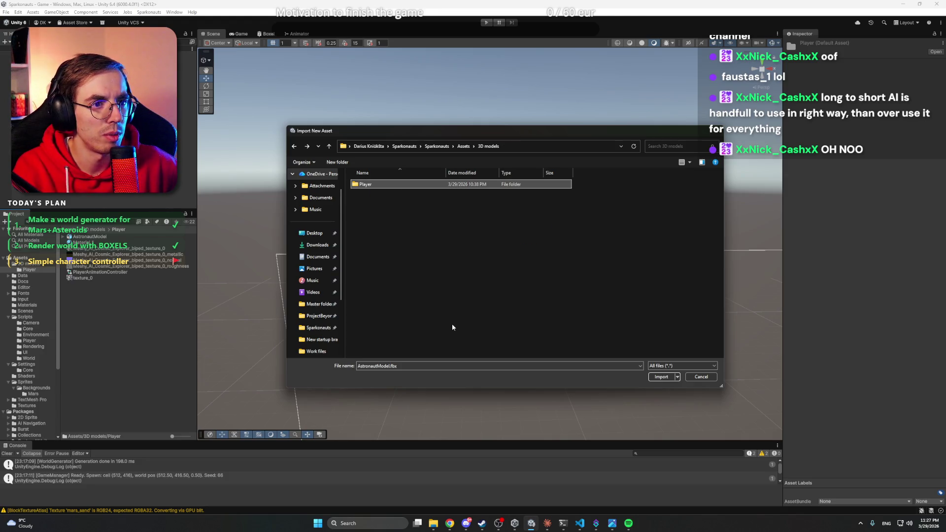
key("alt+Up")
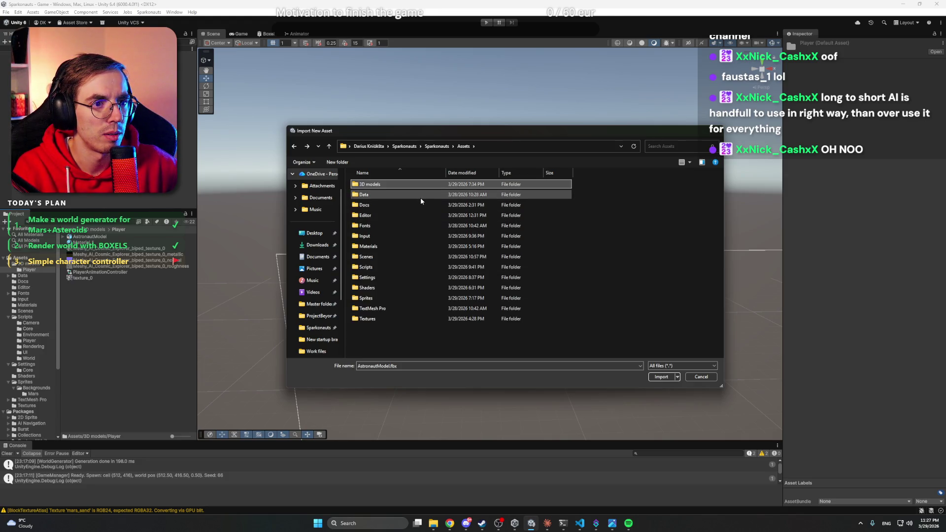
left_click(718, 131)
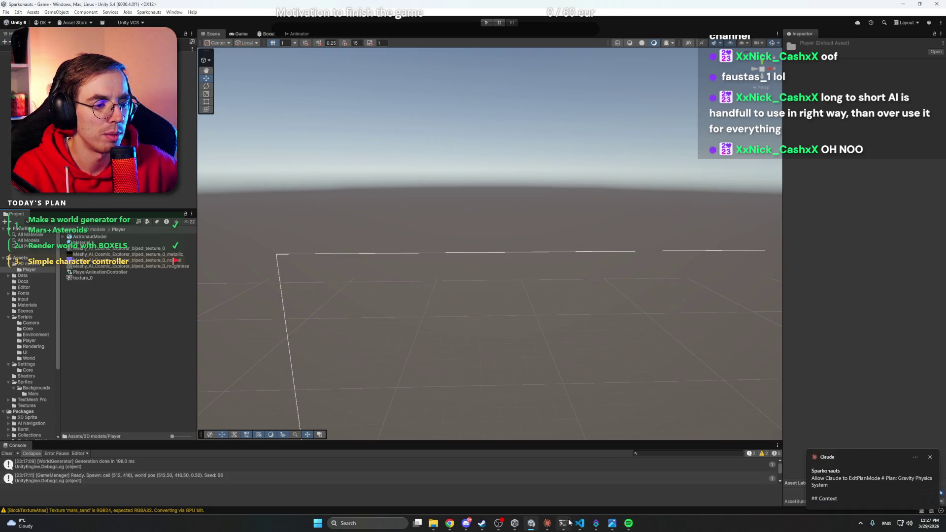
Review Claude's gravity plan, inspecting the gravitySurfaceY = 340 value.
left_click(550, 523)
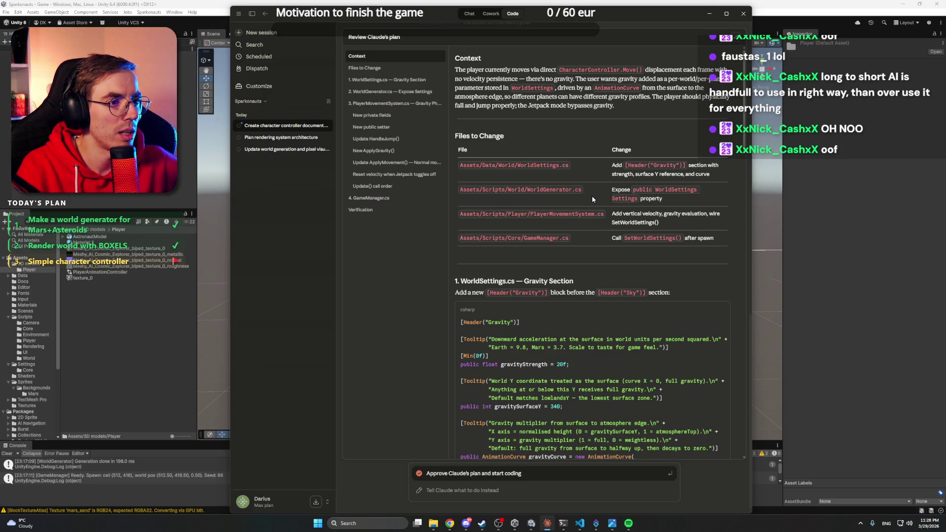
scroll(592, 196, "down", 3)
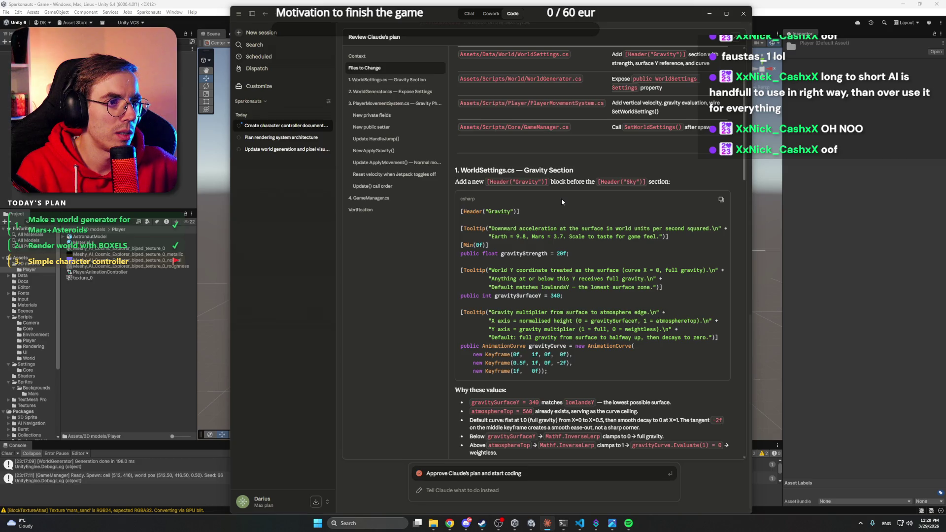
scroll(561, 198, "down", 6)
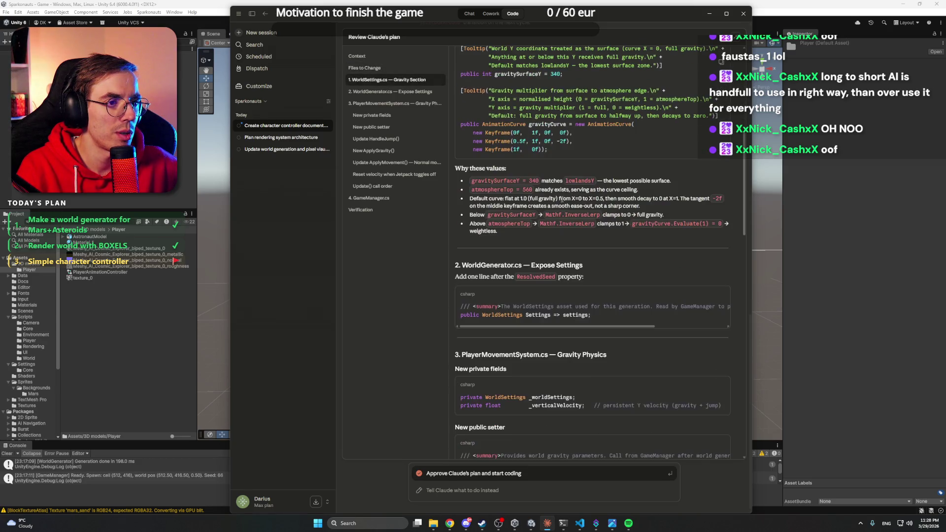
scroll(561, 199, "up", 1)
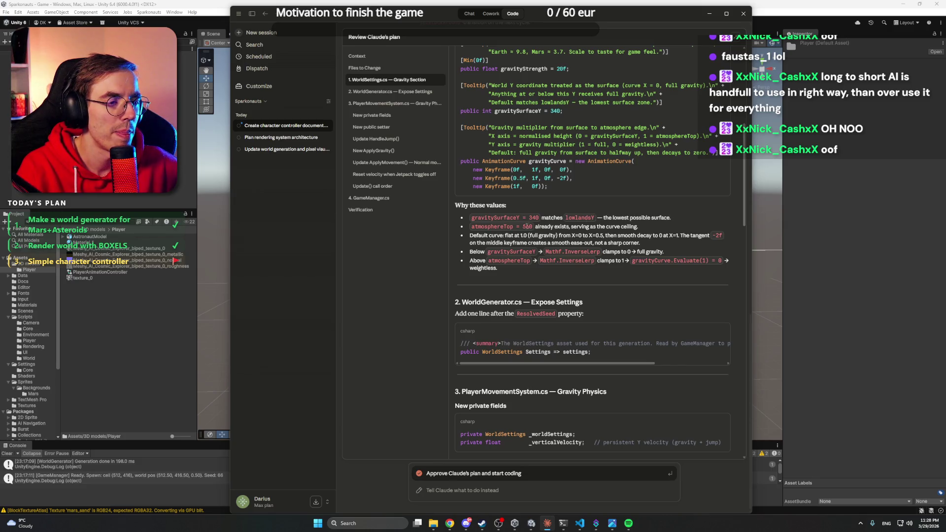
left_click_drag(538, 218, 472, 218)
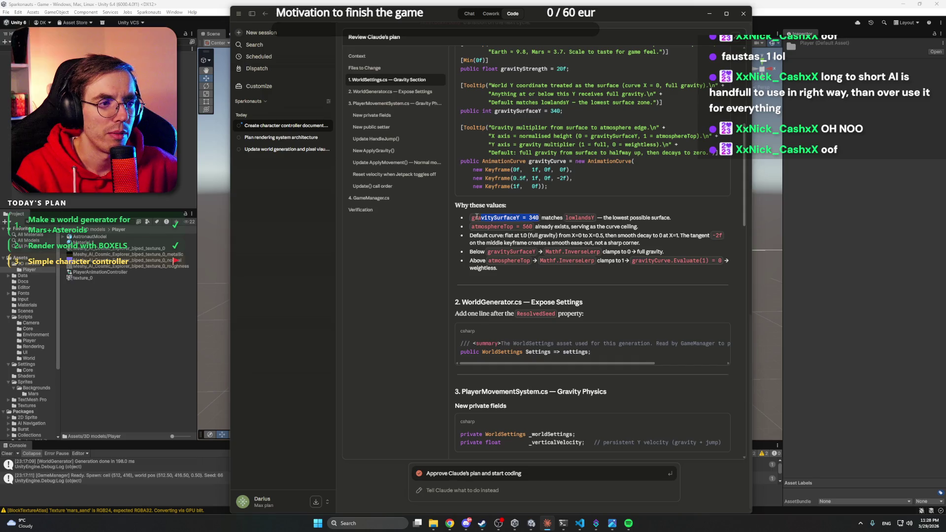
left_click(498, 217)
double_click(534, 217)
left_click(534, 217)
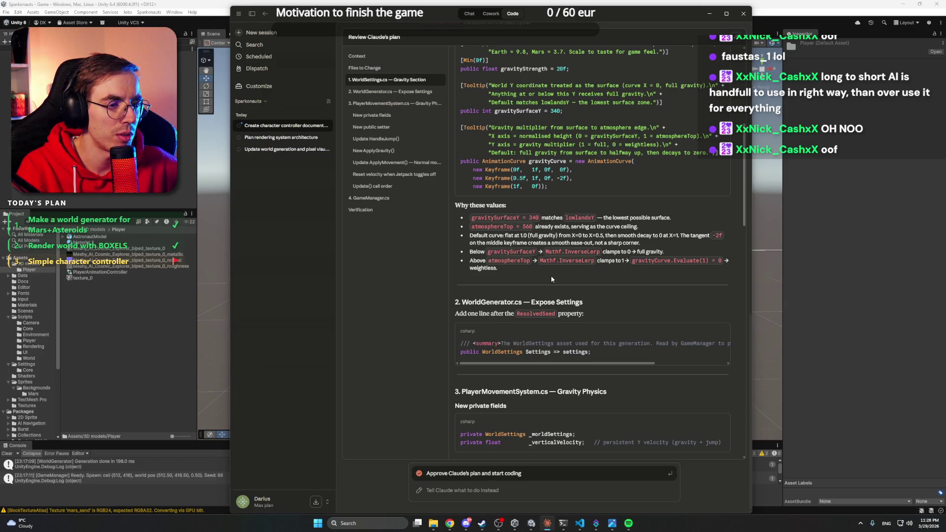
Read the rest of the plan, approve it, and bring Unity's empty scene forward.
scroll(551, 276, "down", 5)
scroll(551, 276, "down", 3)
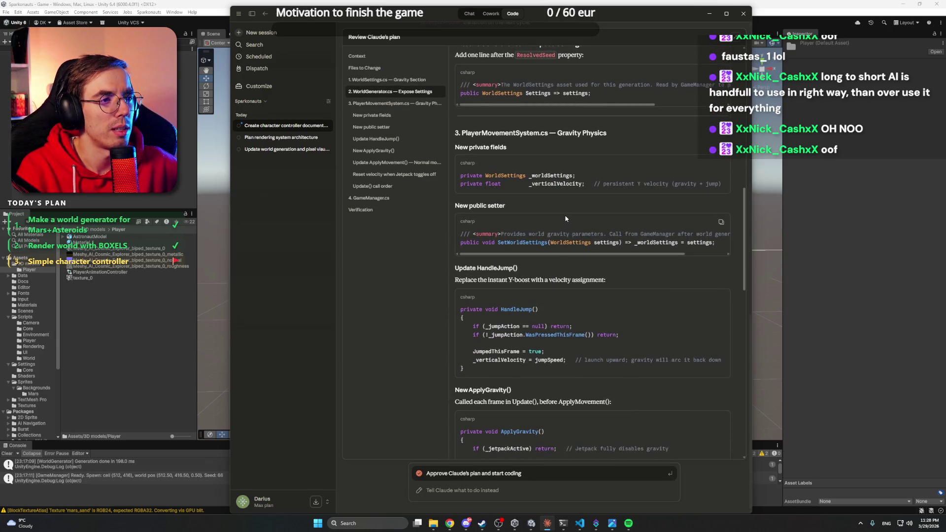
scroll(566, 218, "down", 3)
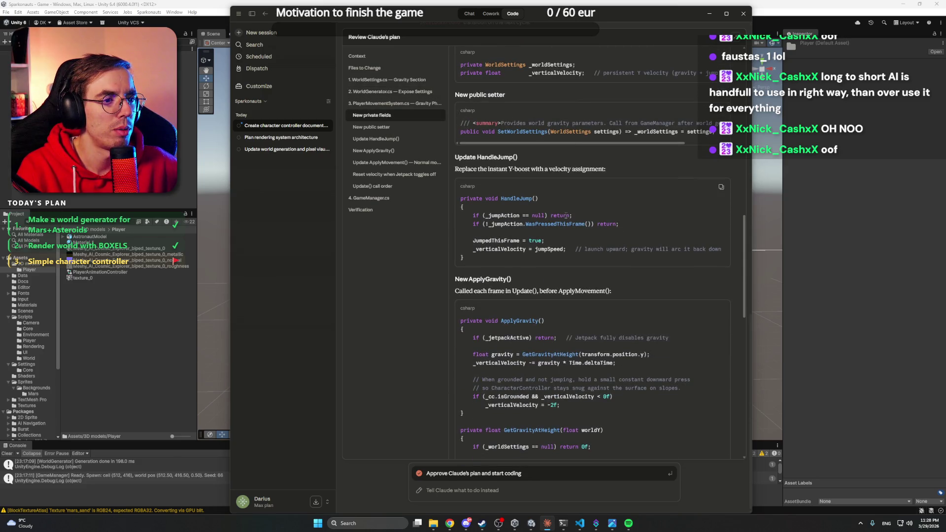
scroll(566, 216, "down", 7)
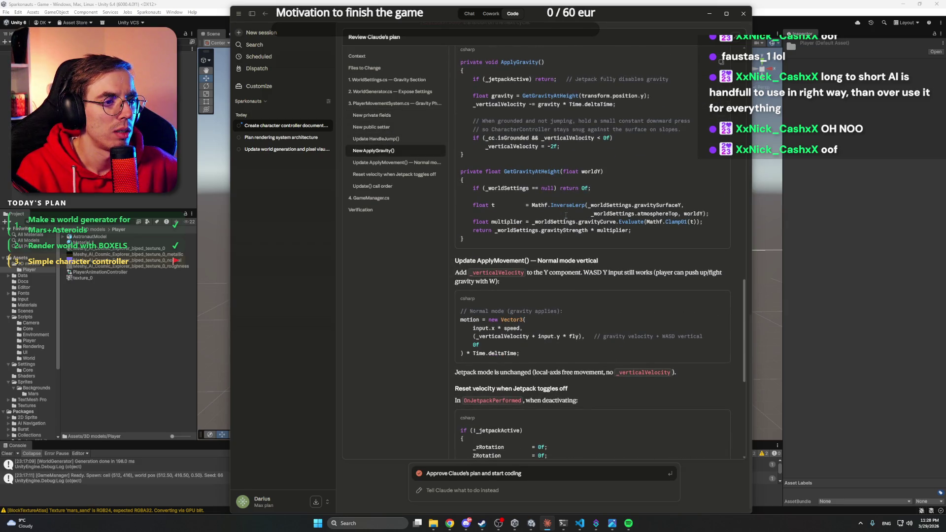
scroll(566, 215, "down", 3)
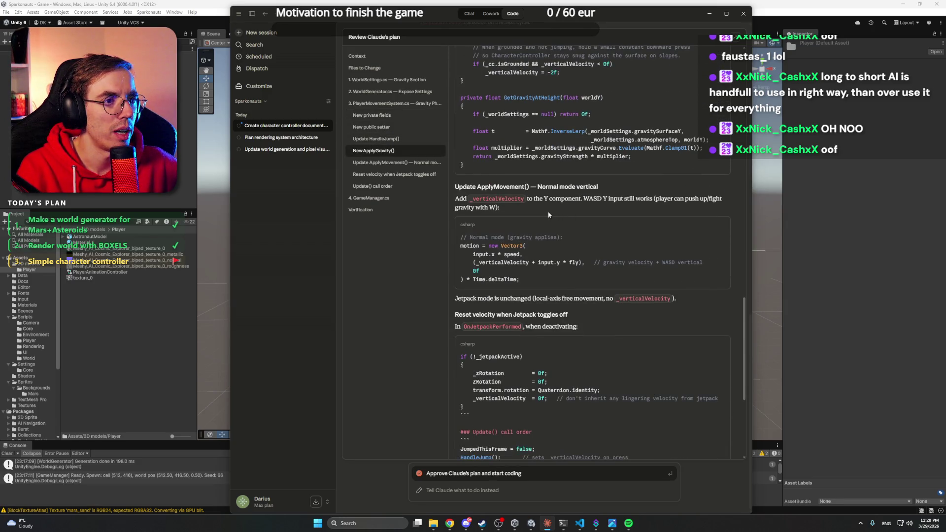
scroll(551, 210, "down", 4)
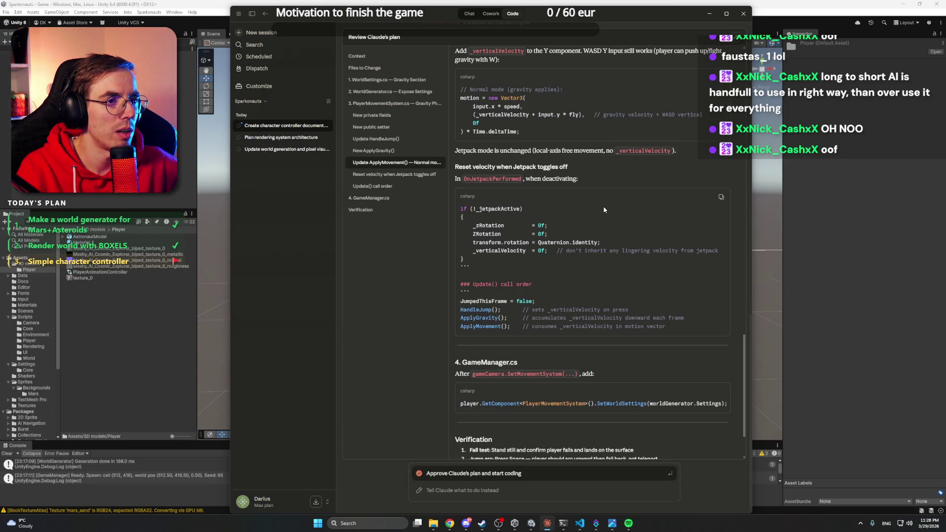
scroll(604, 209, "down", 3)
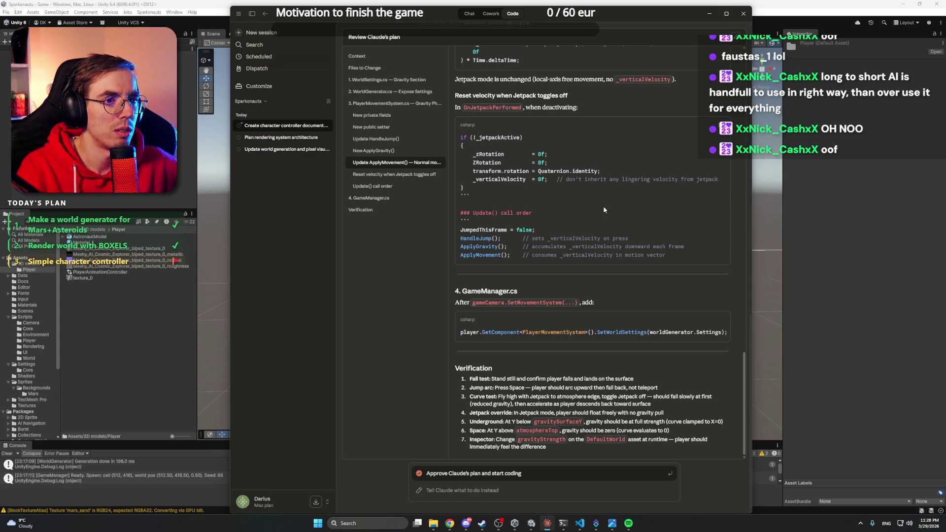
left_click(581, 478)
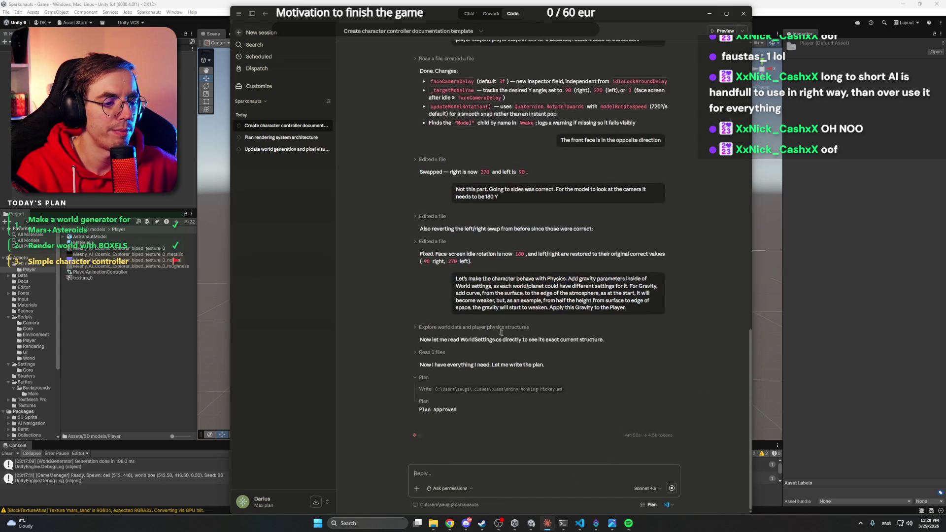
left_click(200, 3)
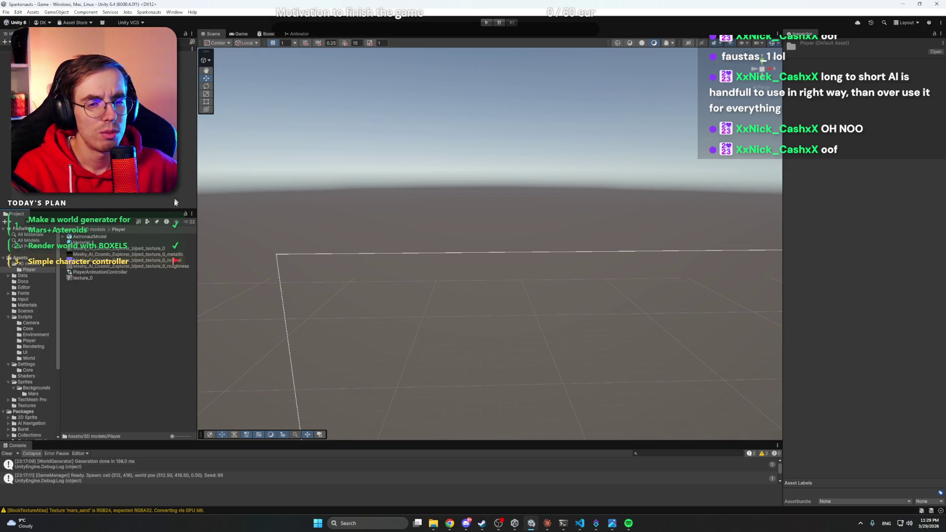
Briefly toggle the Discord window, then launch Blender 4.3 from a Start search for 'blender'.
left_click(466, 524)
left_click(466, 524)
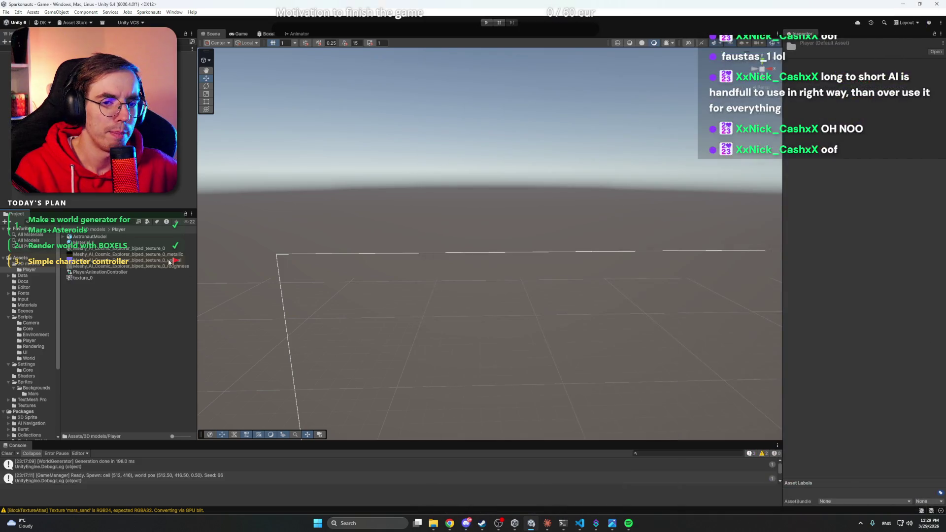
left_click(318, 523)
type("blender")
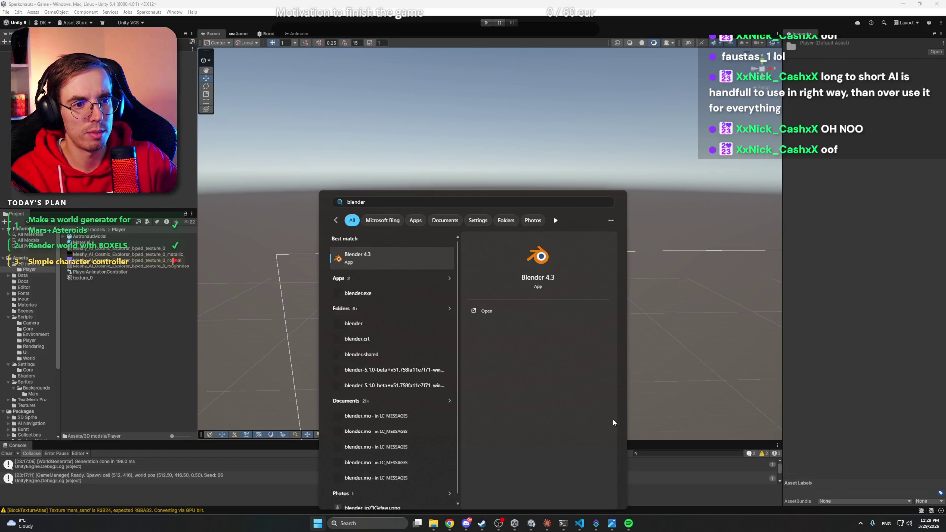
key("Return")
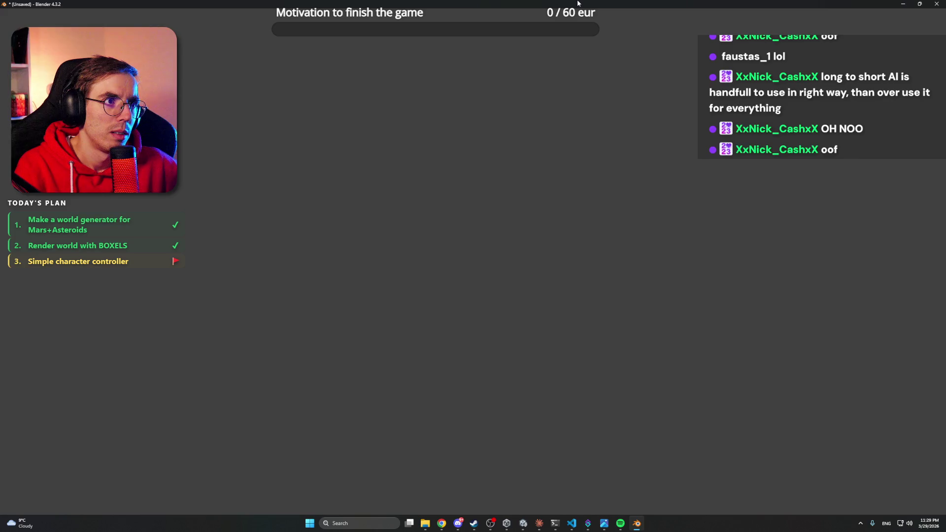
Open PlayerModel.blend, show the astronaut in Material Preview, and display the Head group's weights.
left_click(514, 284)
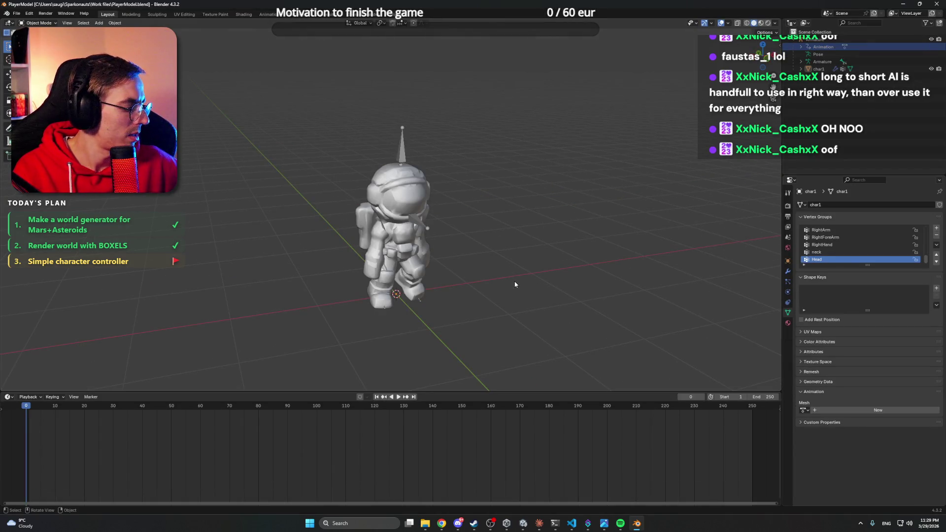
key("z")
key("2")
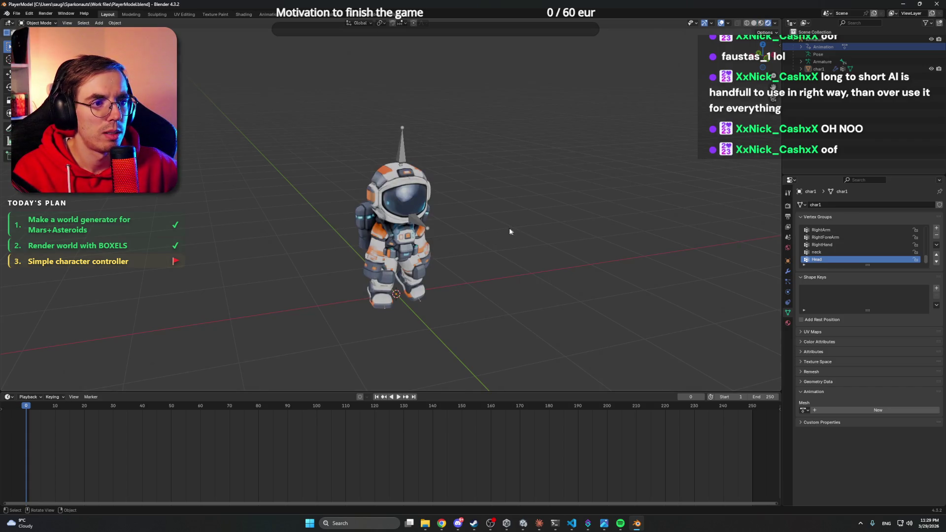
key("Tab")
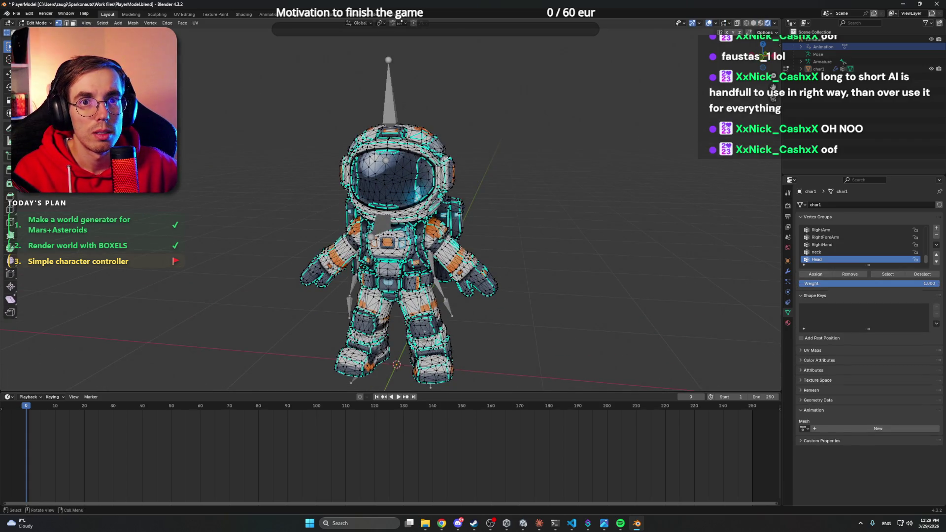
left_click(37, 23)
left_click(34, 72)
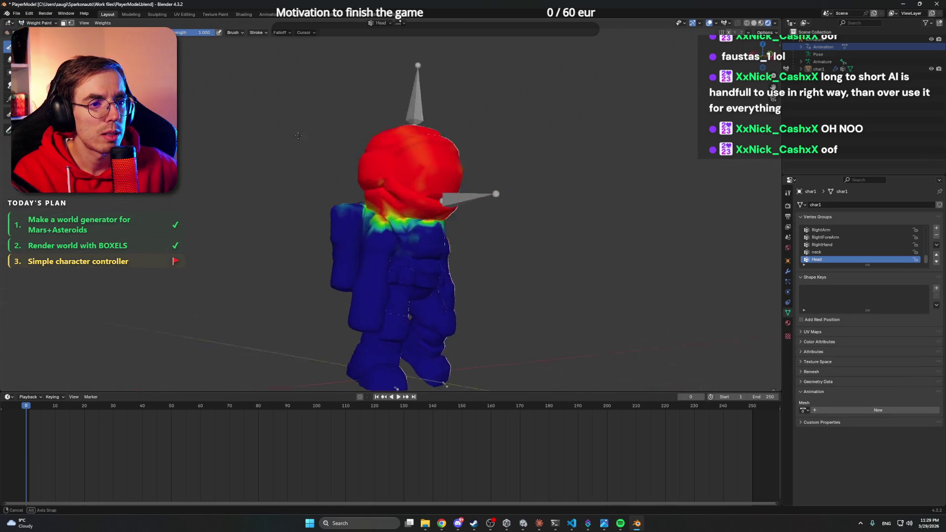
scroll(317, 129, "up", 3)
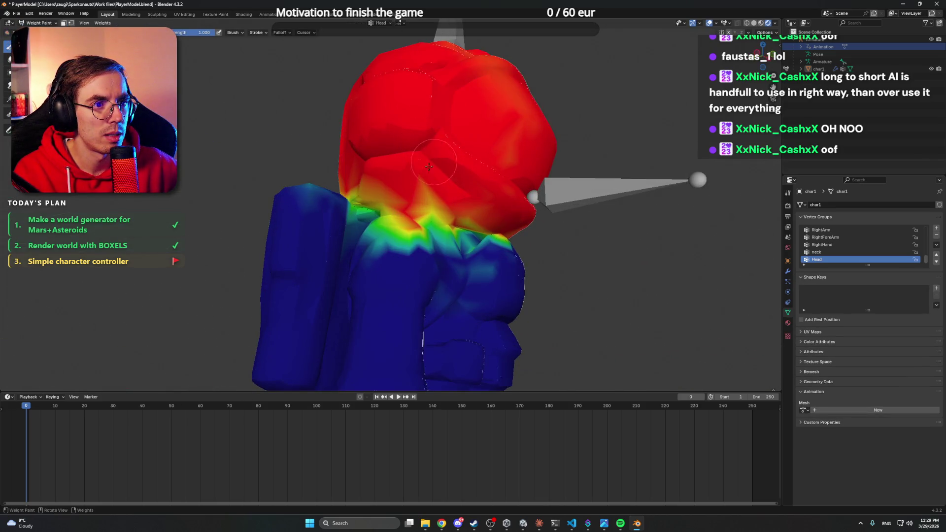
Select the whole astronaut mesh, orbit to a front view, and save PlayerModel.blend.
key("ctrl+s")
scroll(233, 124, "down", 1)
key("Tab")
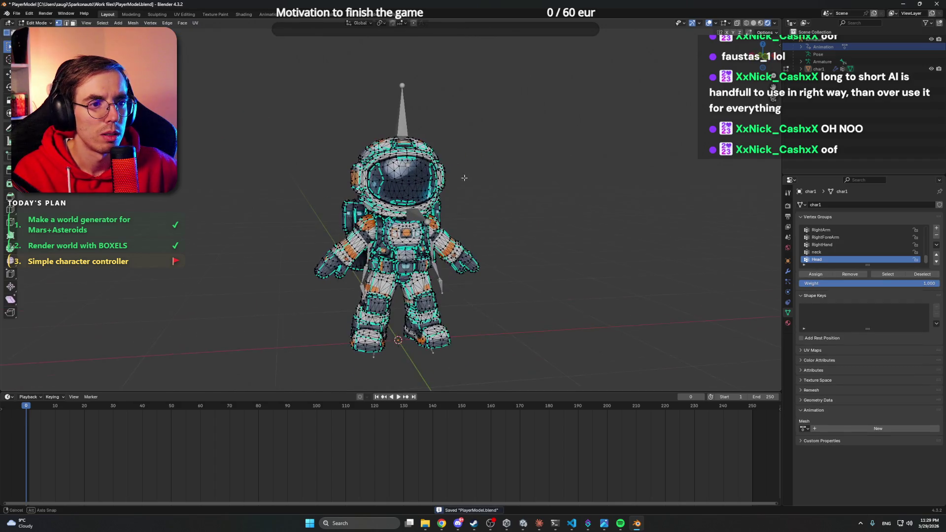
key("a")
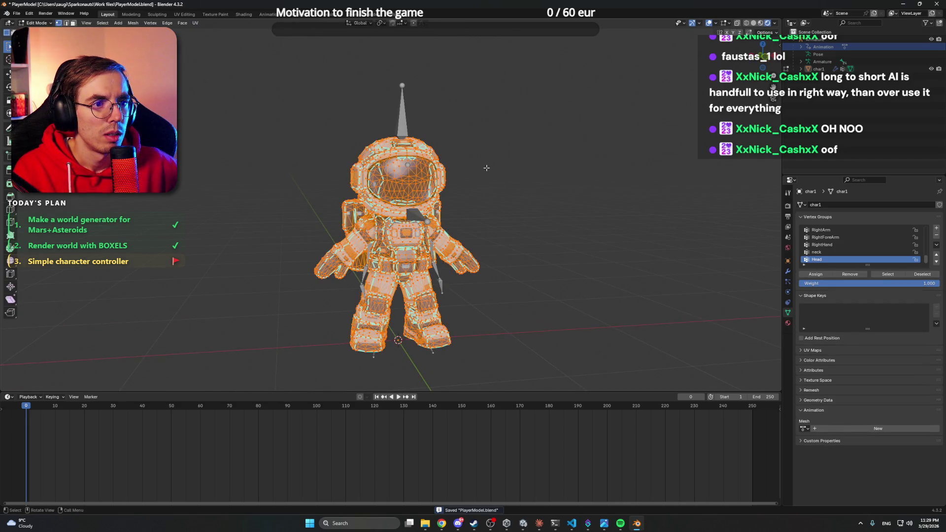
key("Tab")
key("Tab")
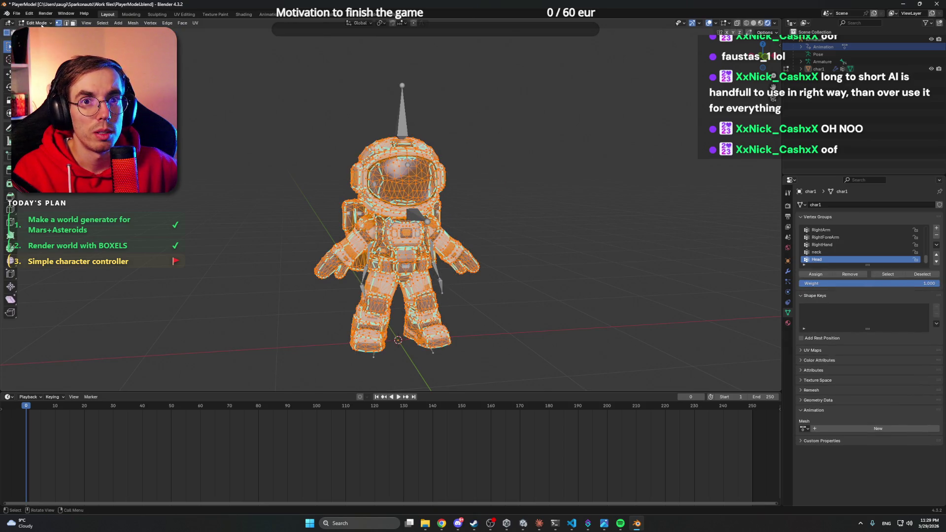
key("Tab")
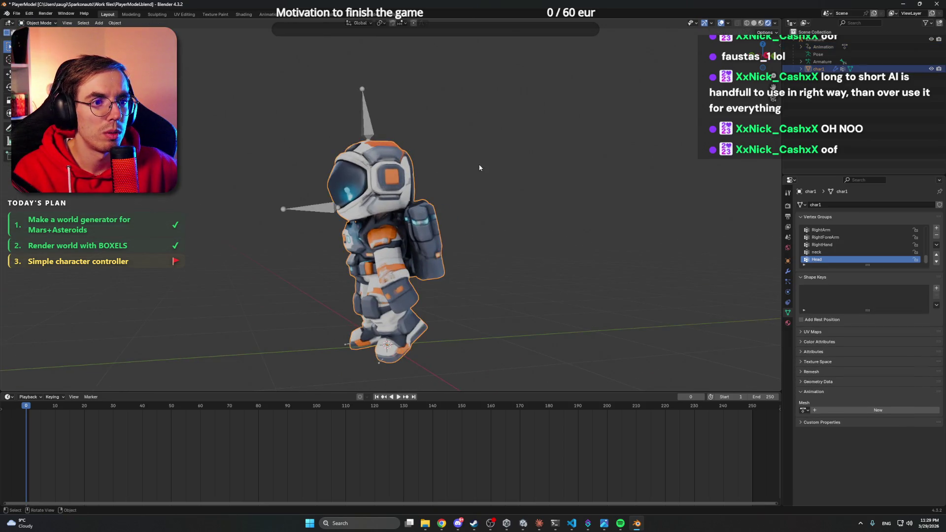
left_click_drag(480, 168, 514, 180)
key("ctrl+s")
key("alt+a")
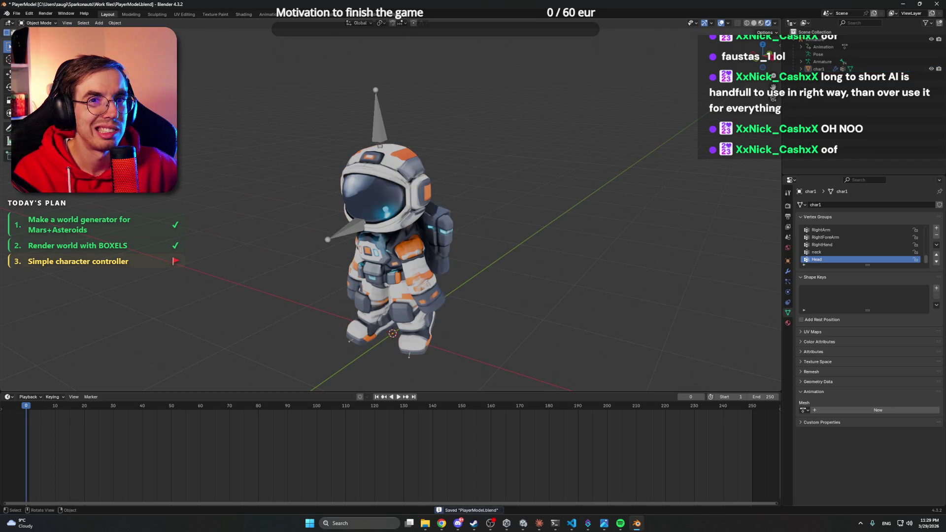
left_click(17, 13)
Start an FBX export of the astronaut and briefly check the Unity editor.
mouse_move(50, 198)
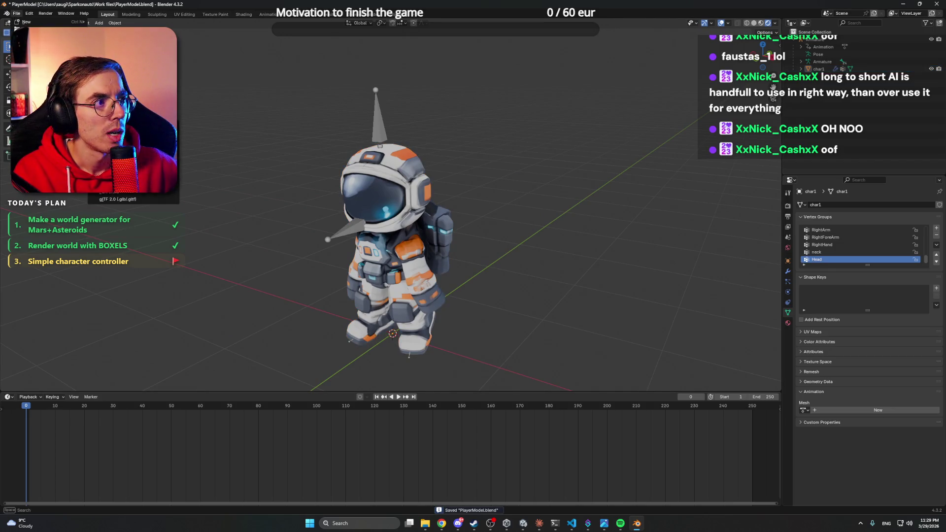
left_click(118, 192)
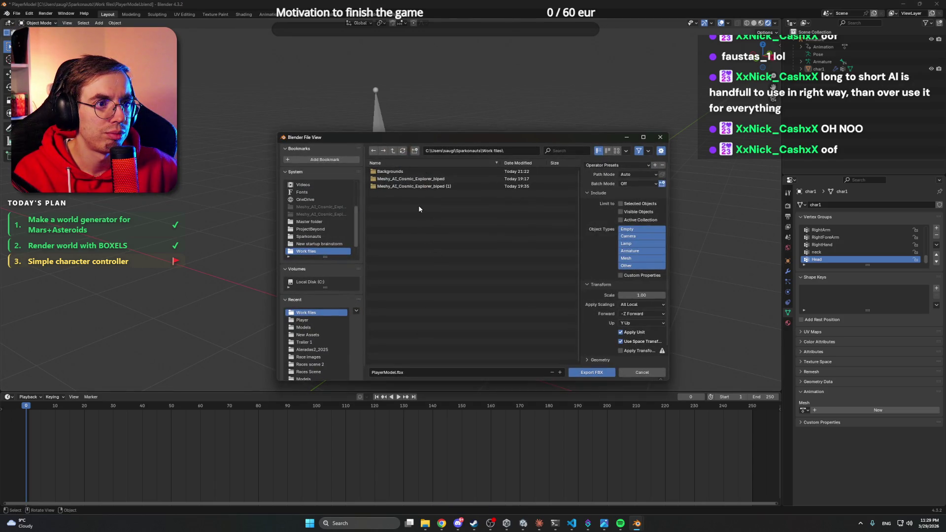
left_click(414, 373)
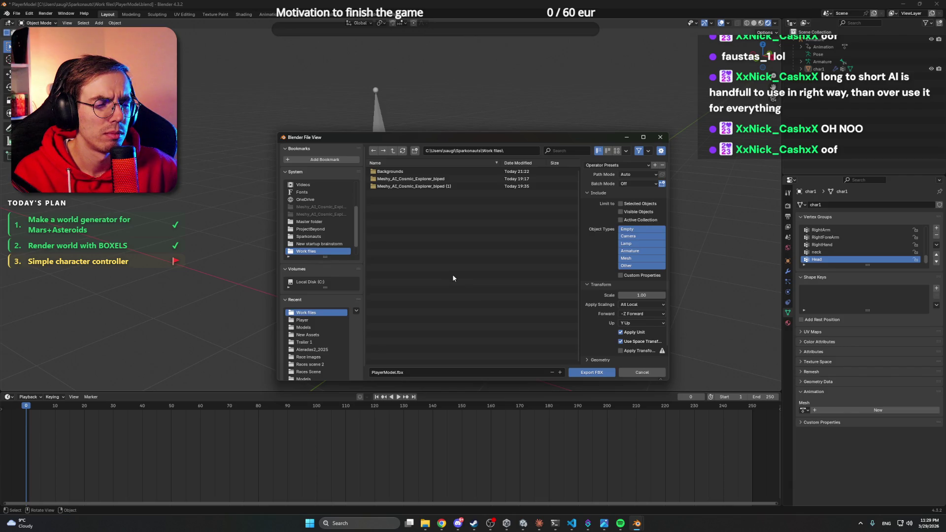
mouse_move(424, 524)
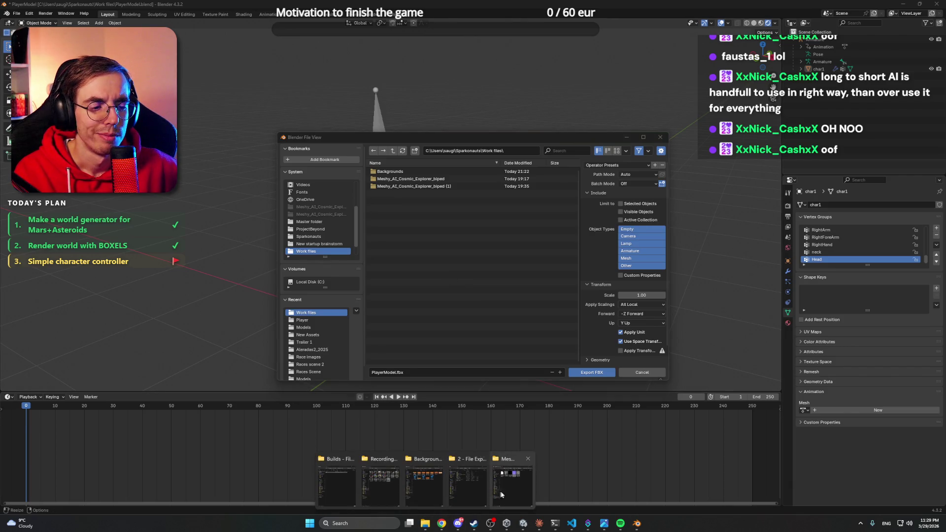
mouse_move(509, 489)
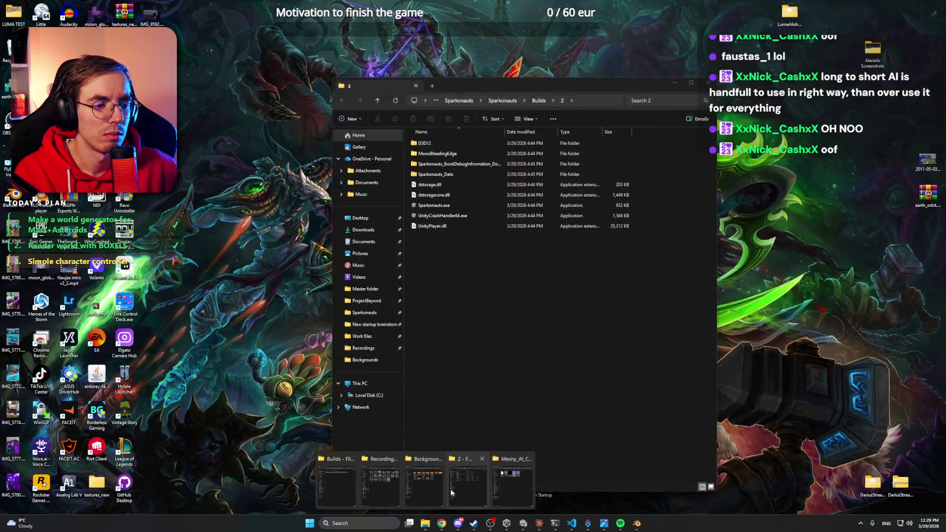
mouse_move(345, 487)
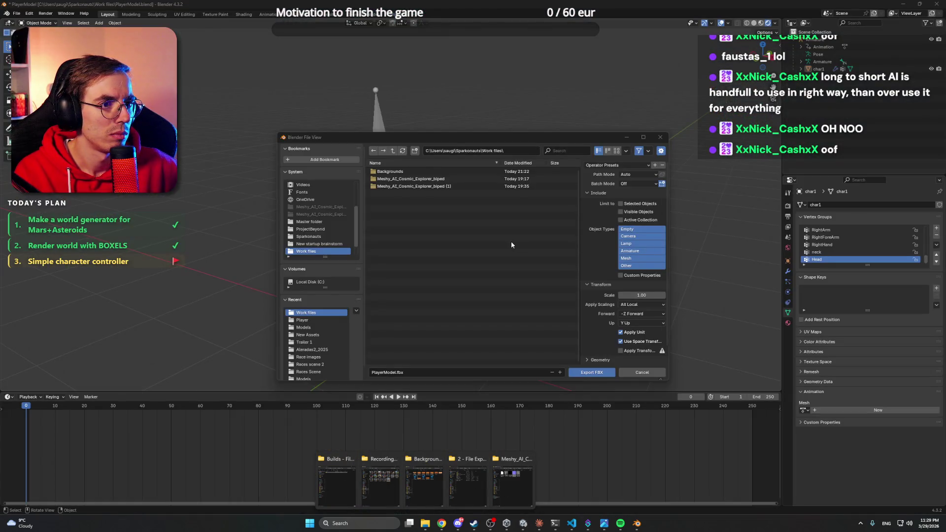
left_click(399, 373)
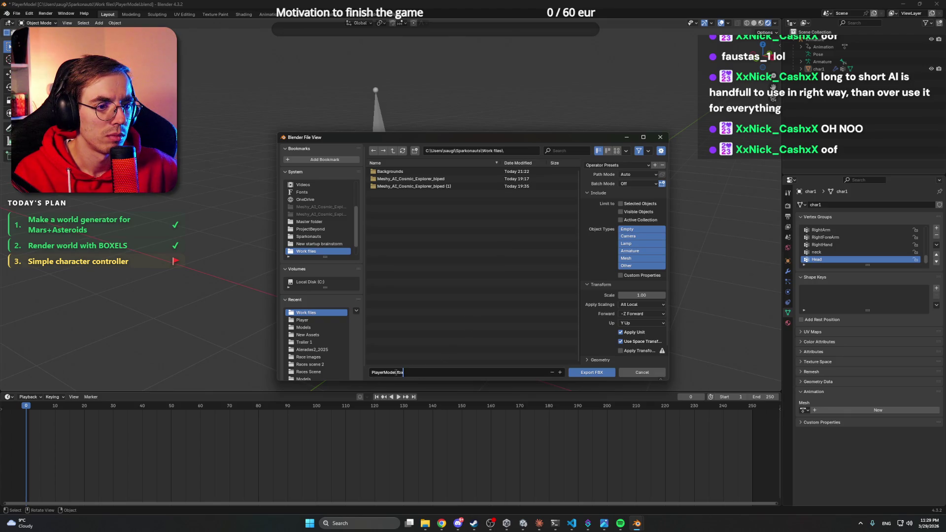
left_click(506, 524)
left_click(523, 523)
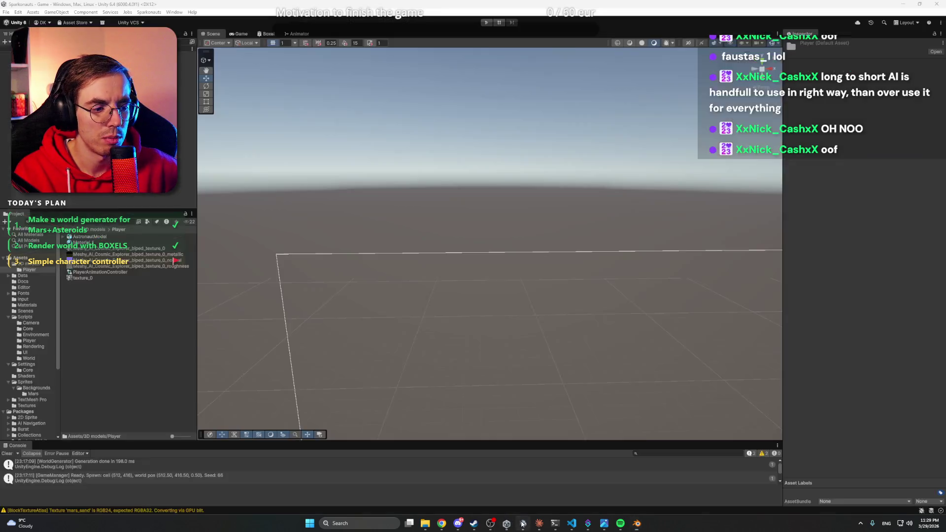
mouse_move(524, 525)
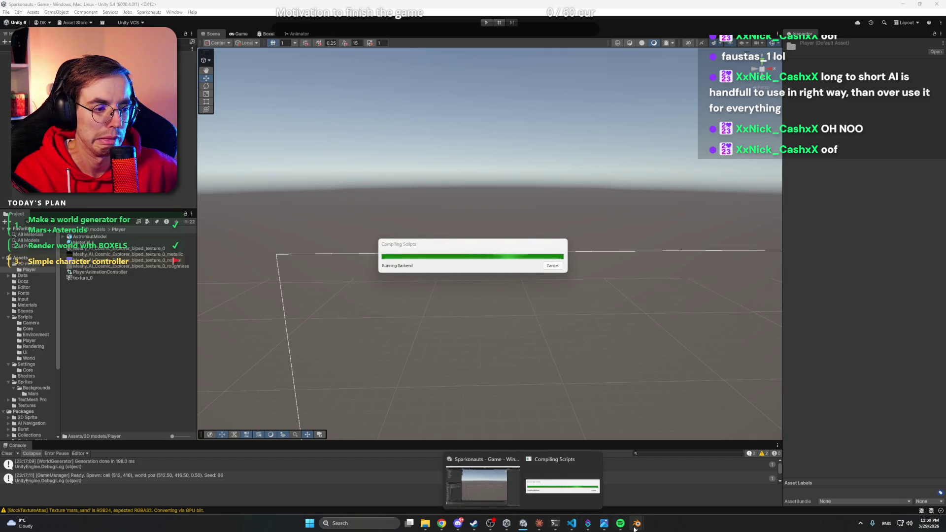
Rename the export file to AstronautModel.fbx and run Export FBX.
left_click(678, 480)
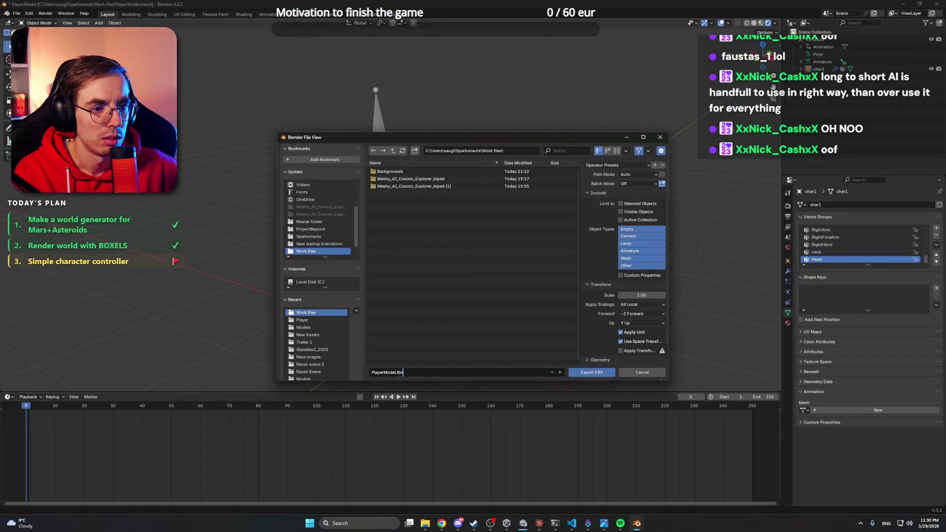
left_click(383, 372)
key("BackSpace")
key("BackSpace")
key("BackSpace")
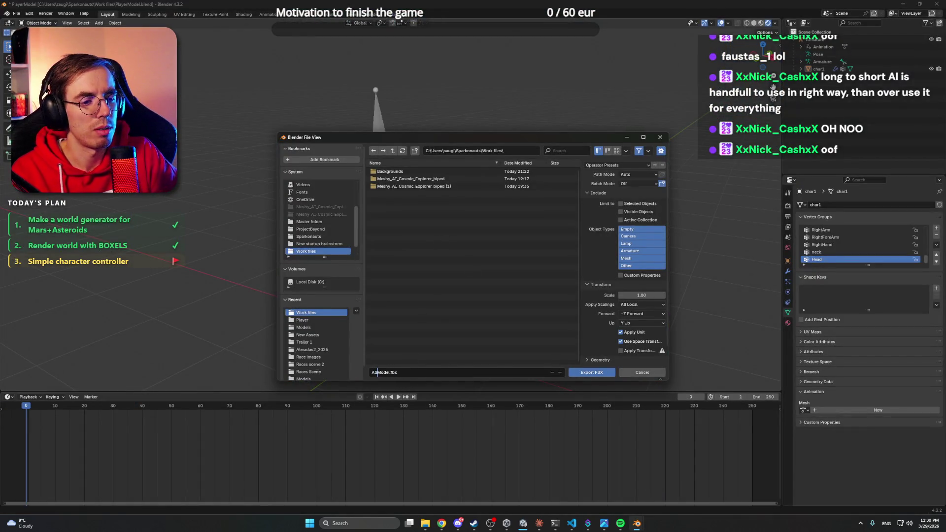
type("Astronaut")
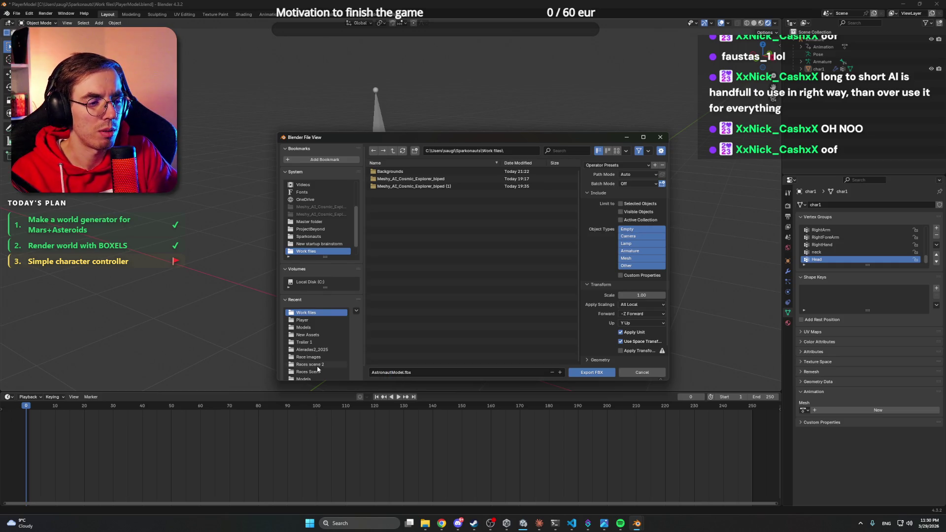
left_click(592, 373)
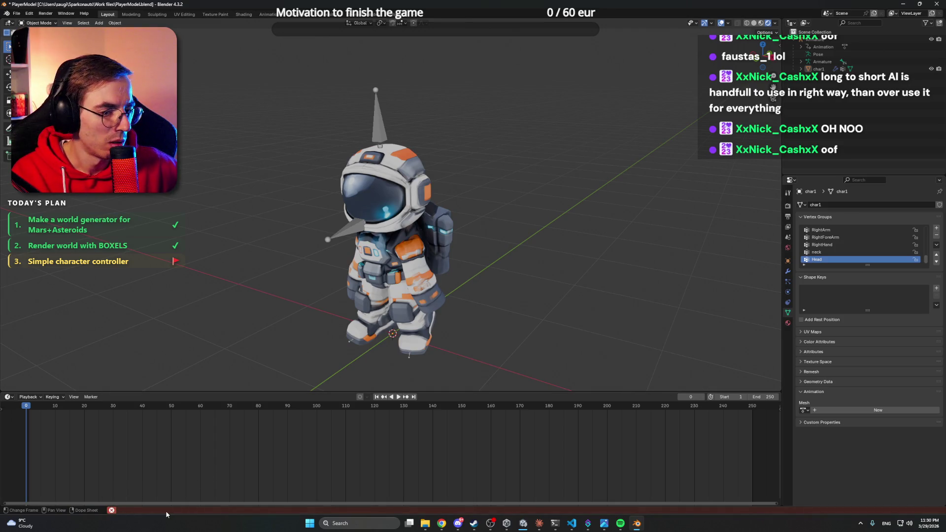
Read the export RuntimeError in the Info Log, traced to Run_03_frame_rate_60, then close it.
left_click(112, 511)
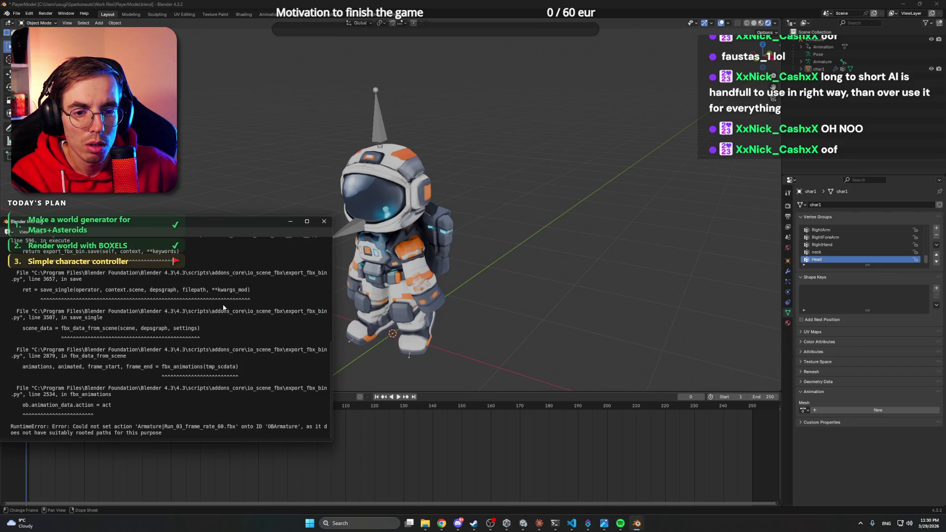
left_click_drag(238, 222, 427, 237)
scroll(391, 318, "up", 5)
scroll(392, 321, "up", 5)
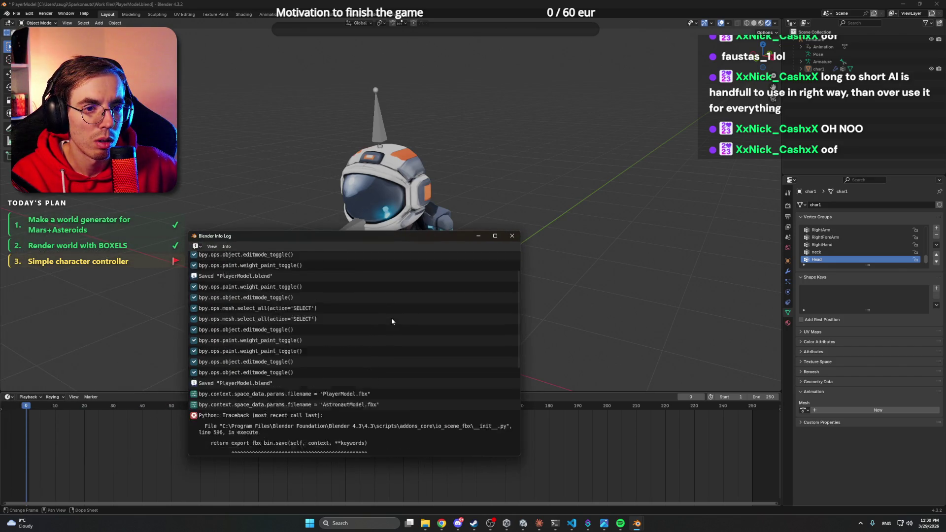
scroll(392, 321, "down", 8)
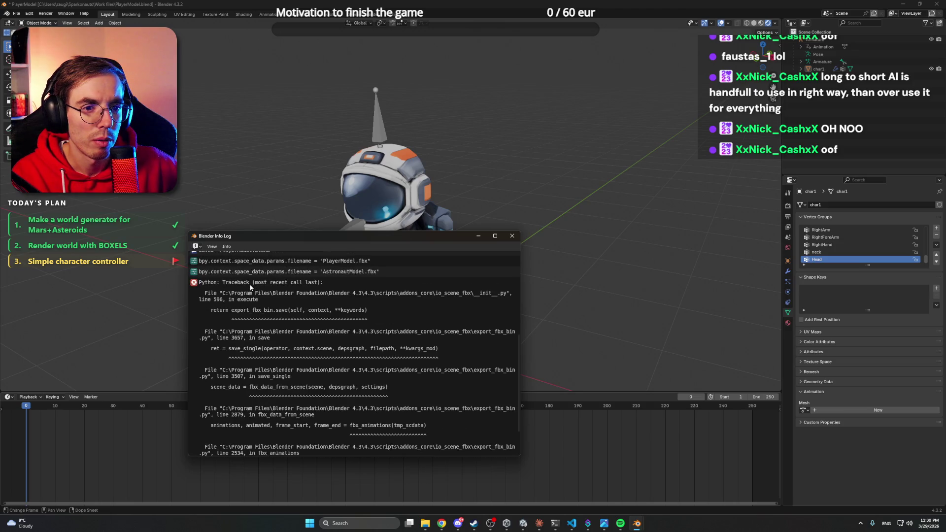
scroll(307, 329, "down", 3)
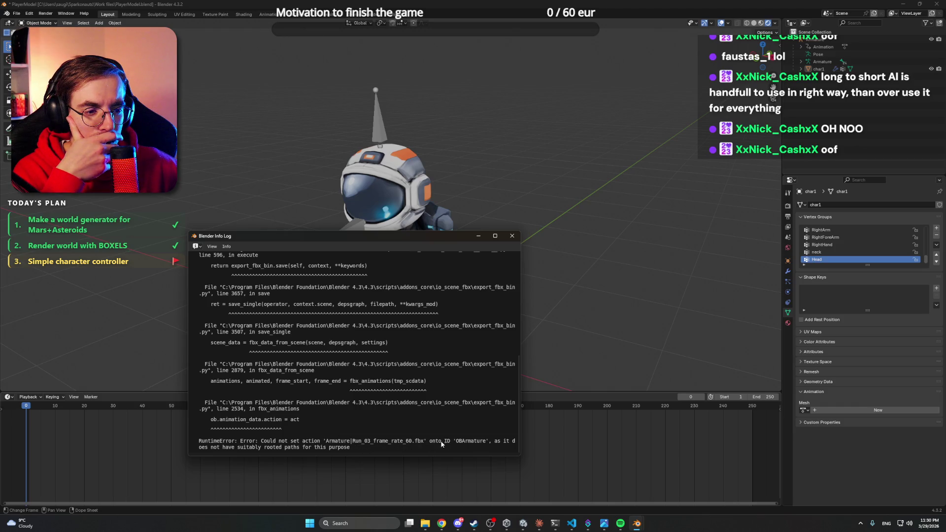
left_click(512, 235)
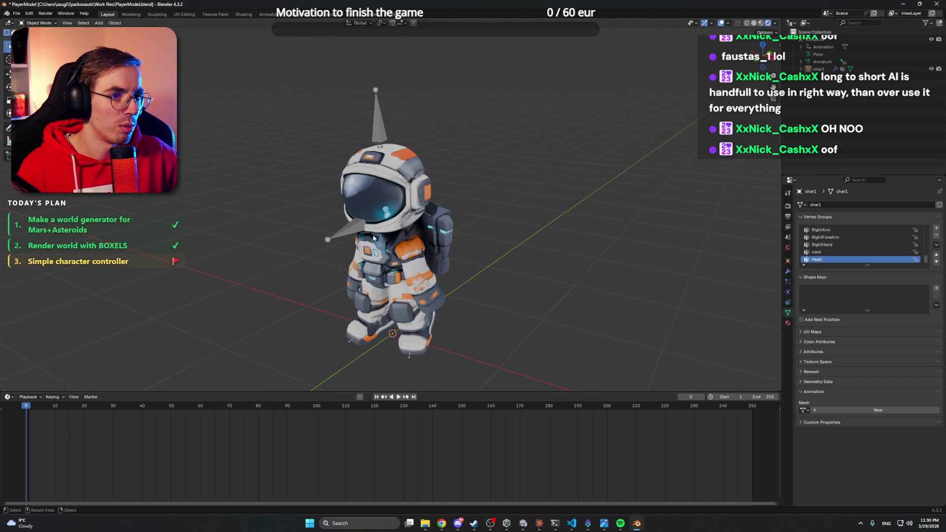
Quit Blender saving PlayerModel.blend, glance at the Claude chat, then return to Unity.
left_click(937, 4)
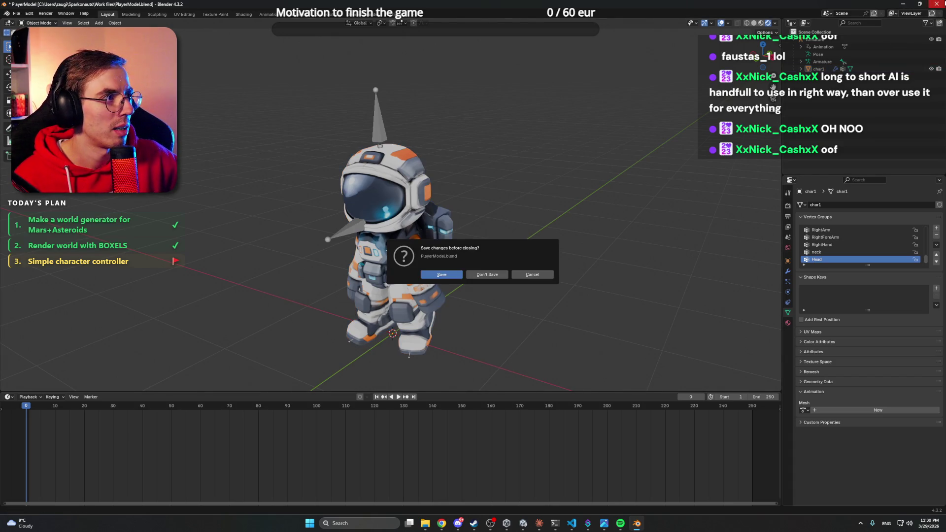
left_click(447, 275)
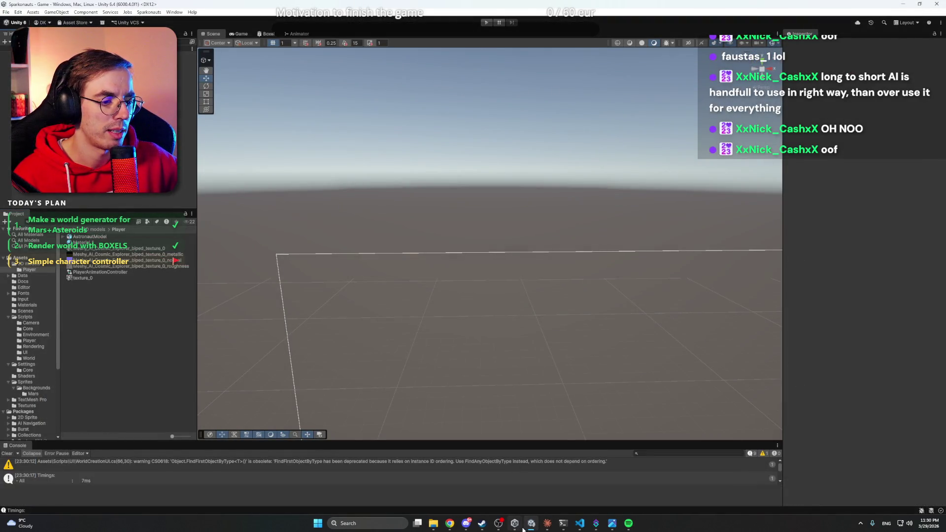
left_click(550, 526)
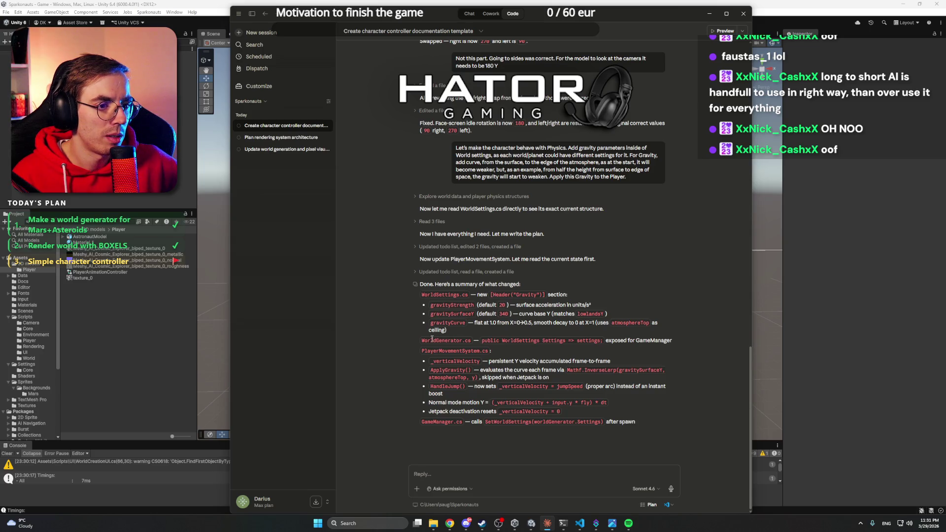
key("alt+Tab")
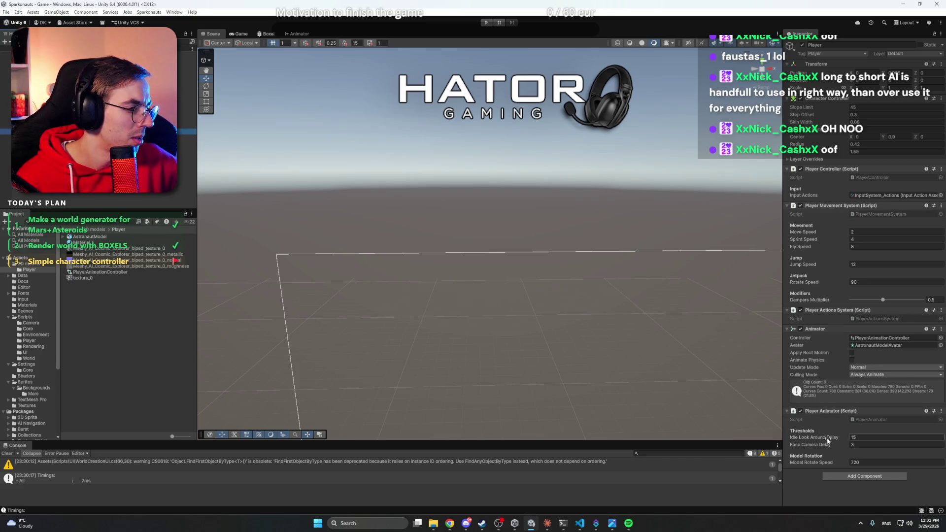
Set the Player's Face Camera Delay to 2 seconds.
mouse_move(830, 449)
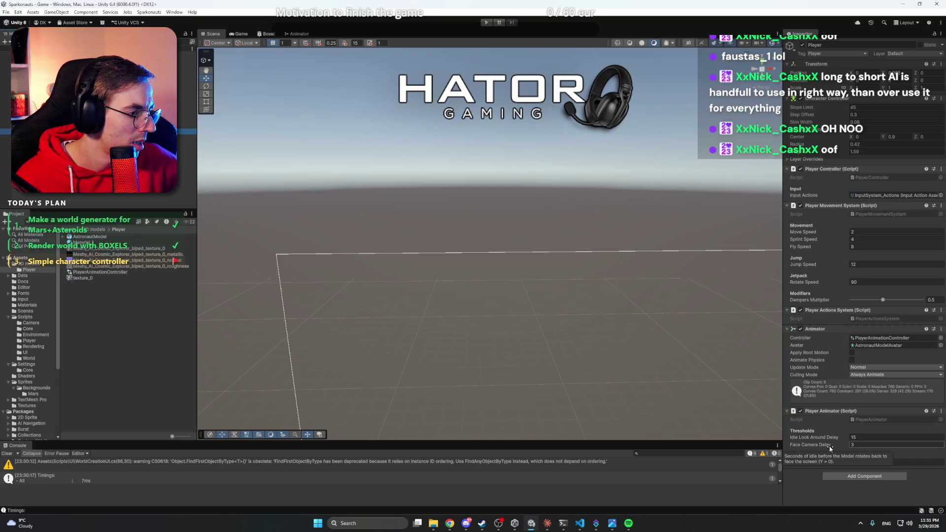
double_click(861, 446)
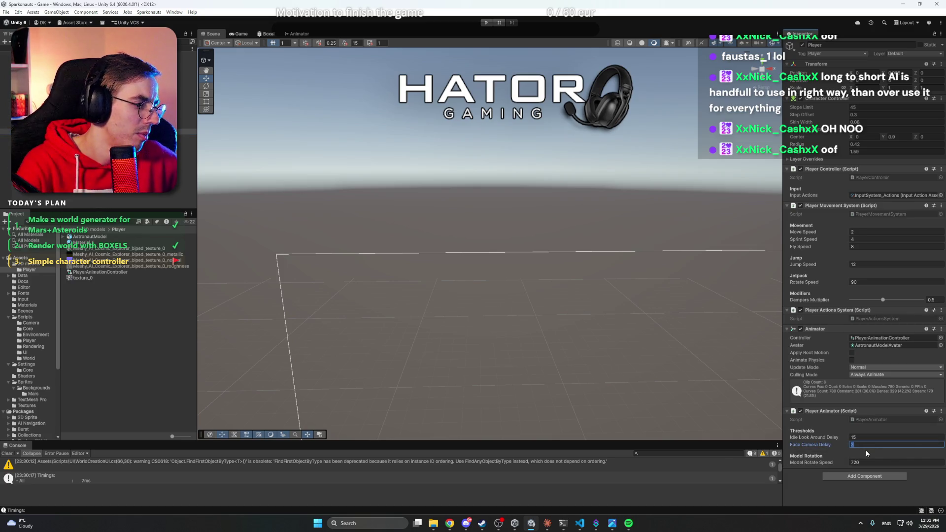
type("2")
key("Return")
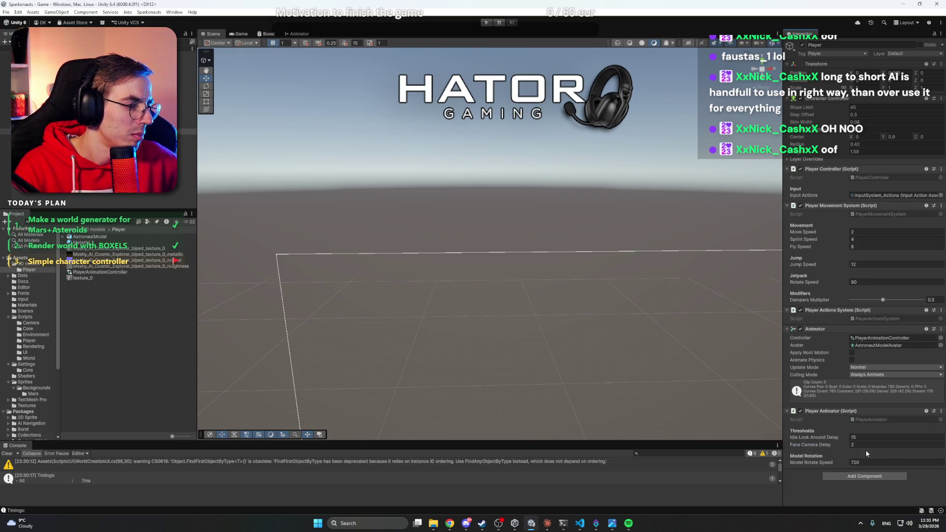
Compare the CameraTarget and Model objects in the Hierarchy, ending with Model selected.
left_click(276, 287)
left_click(98, 131)
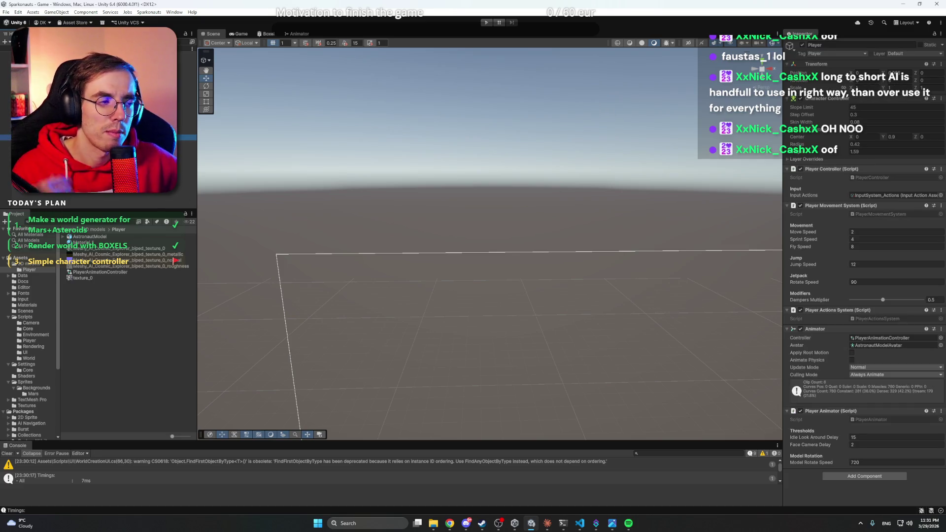
left_click(98, 137)
left_click(98, 143)
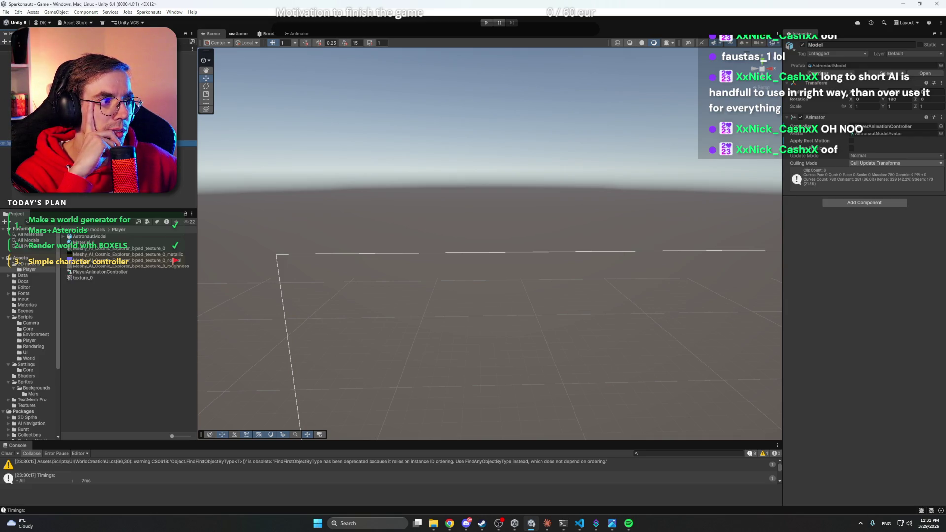
left_click(98, 138)
left_click(98, 143)
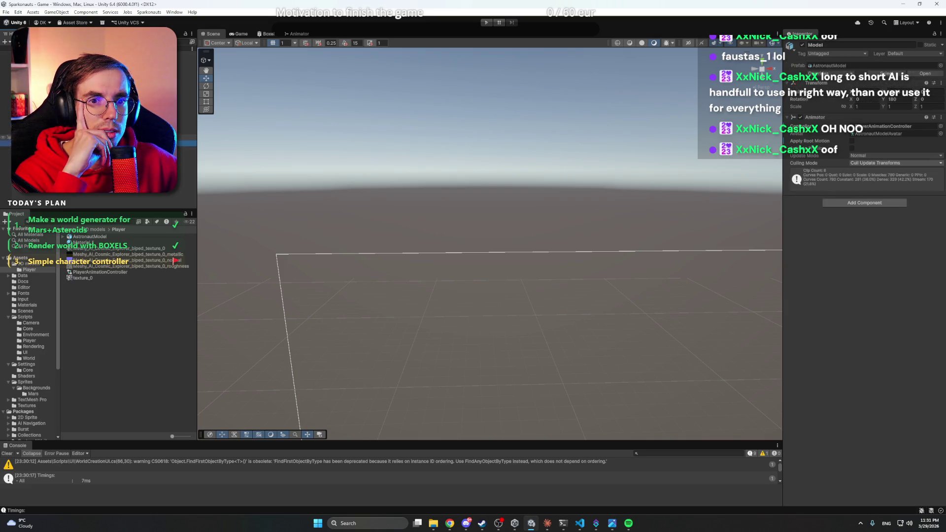
left_click(99, 138)
left_click(99, 149)
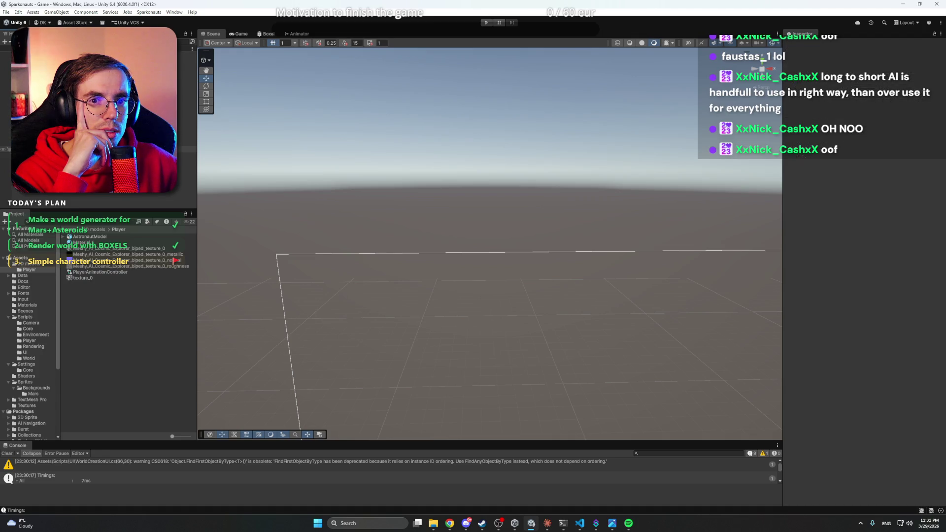
left_click(99, 143)
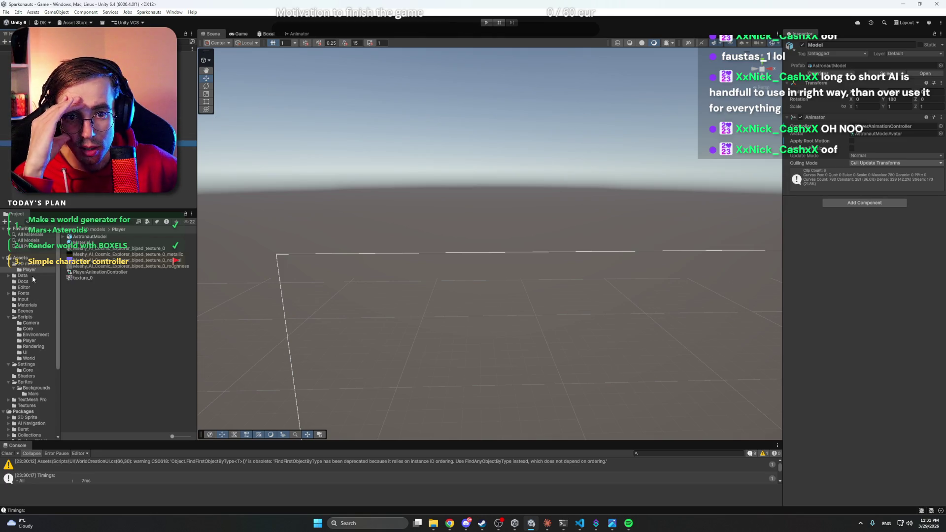
Select the DefaultWorld asset in Assets/Data/World/Definitions.
left_click(35, 266)
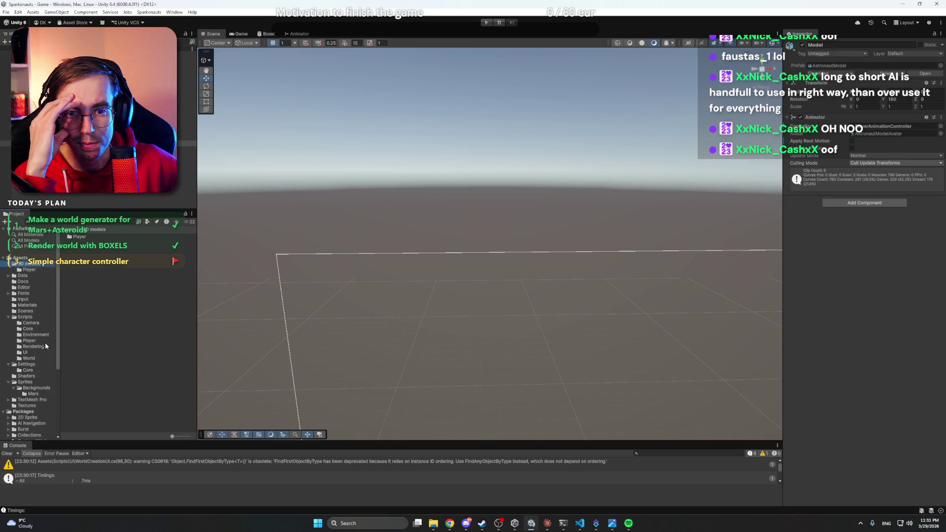
left_click(22, 275)
double_click(87, 249)
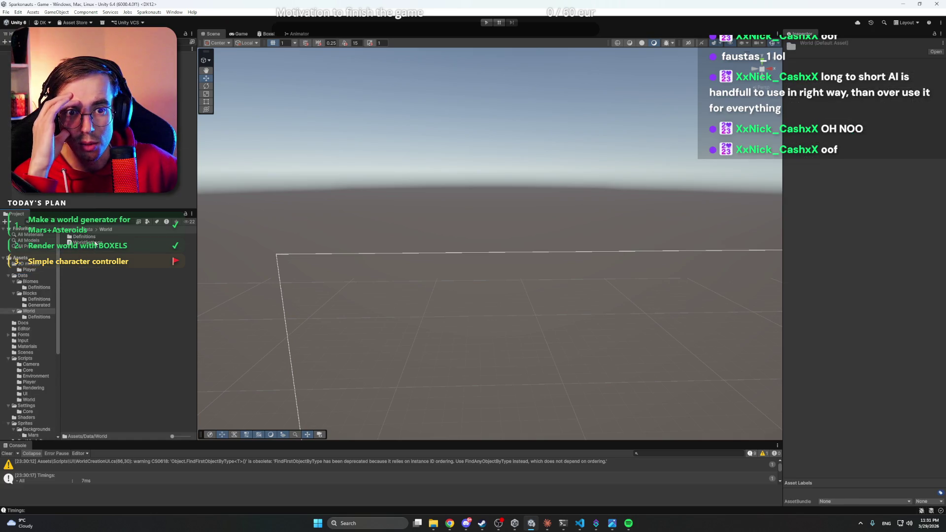
double_click(95, 238)
left_click(101, 238)
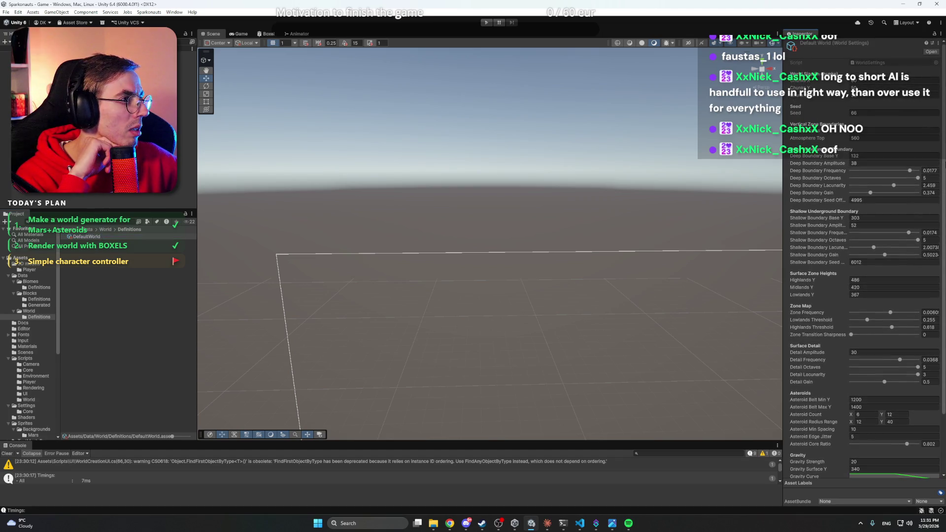
Change DefaultWorld's Gravity Surface Y from 340 to 450.
scroll(909, 409, "down", 3)
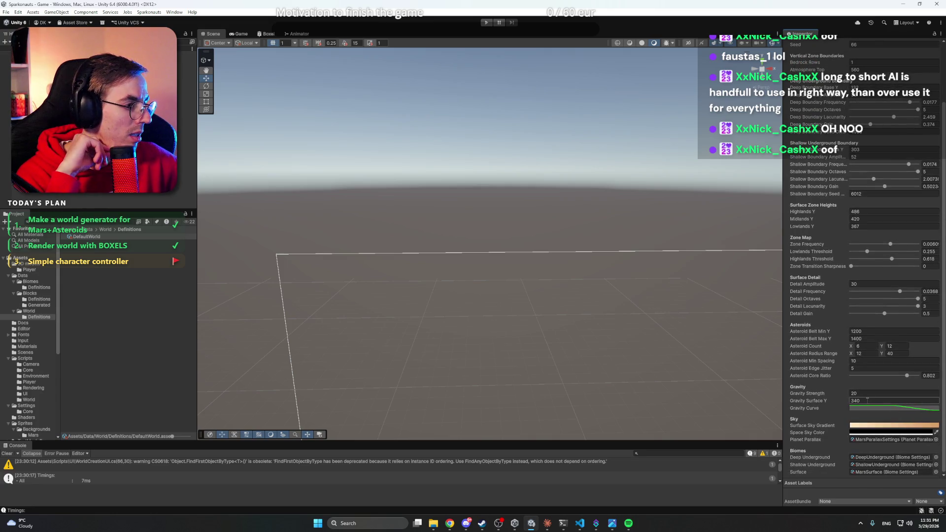
left_click(868, 400)
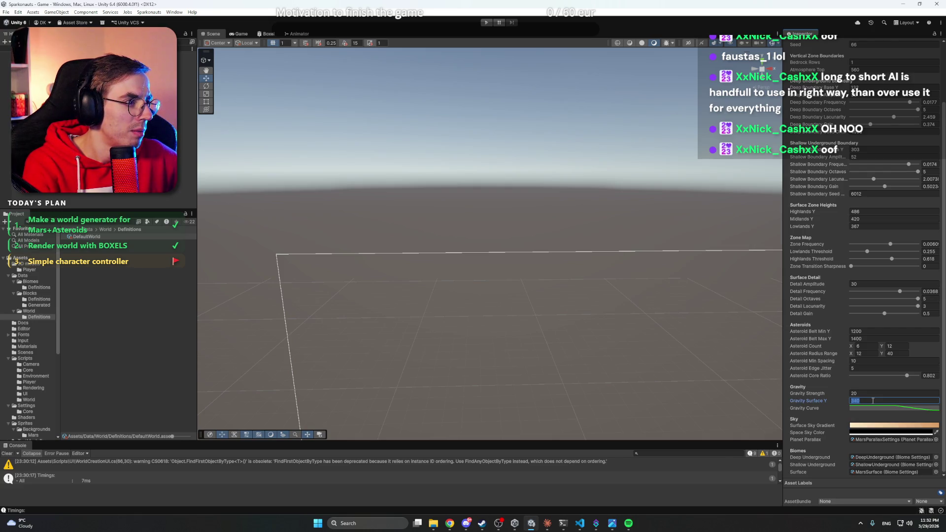
type("4")
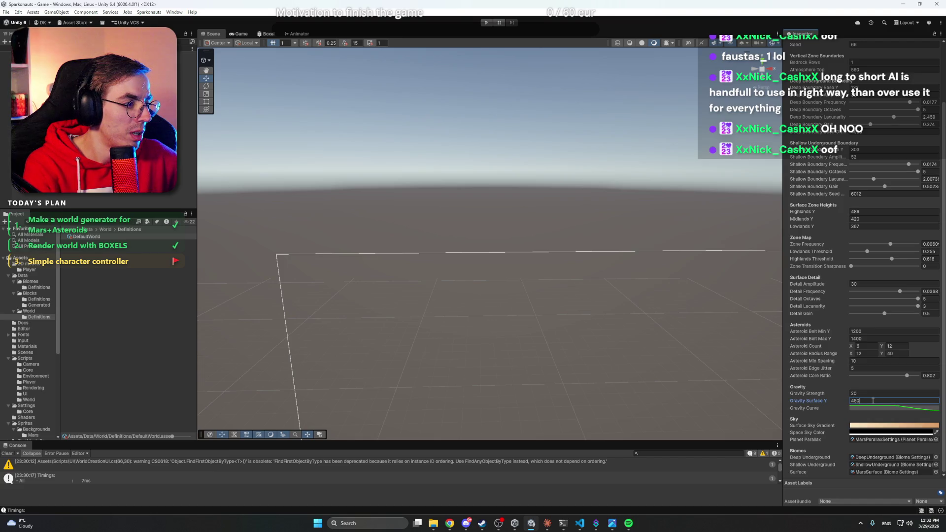
left_click(788, 401)
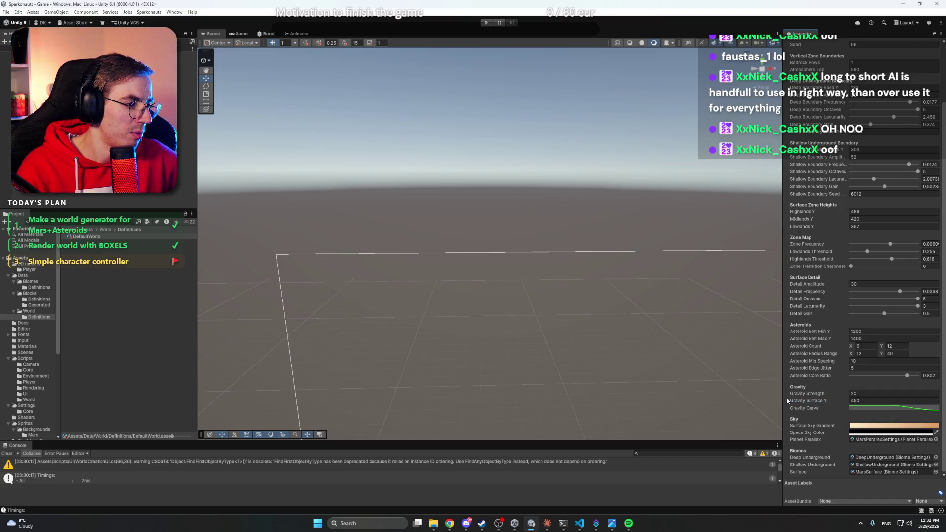
left_click(858, 401)
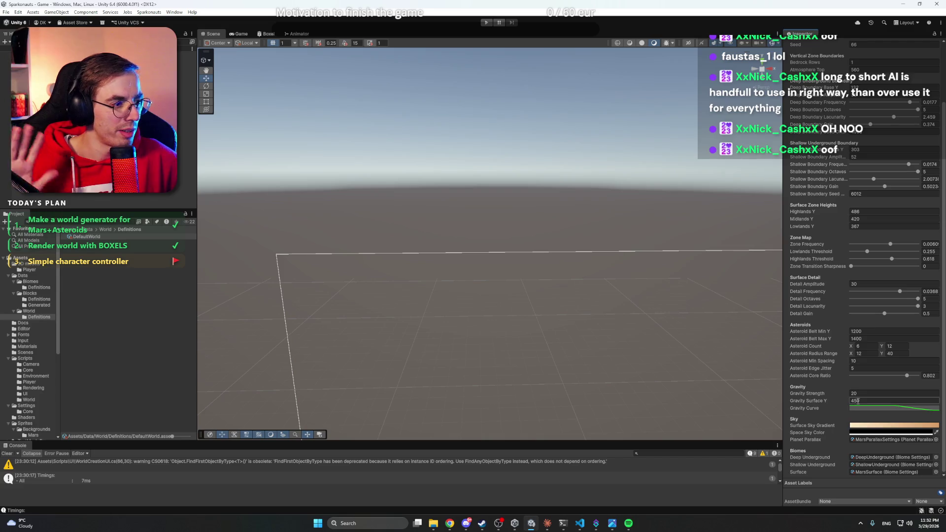
left_click(858, 394)
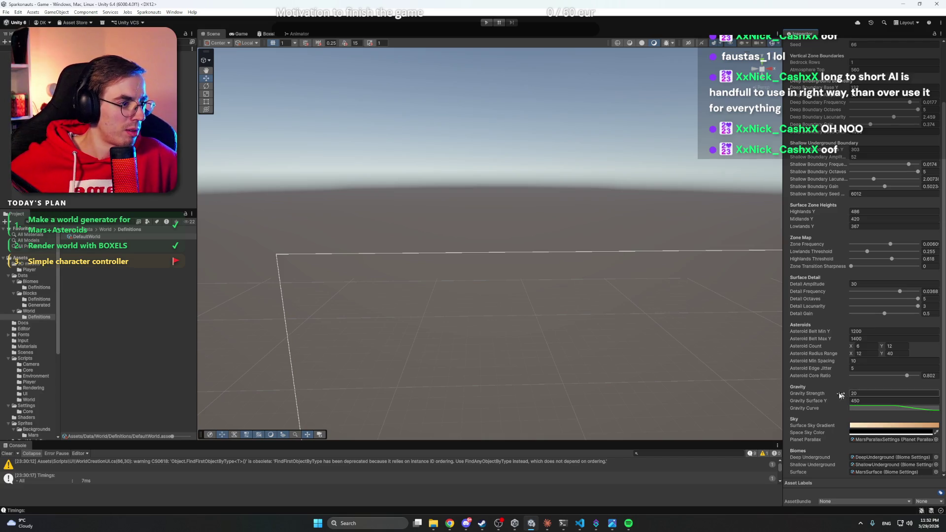
left_click(871, 411)
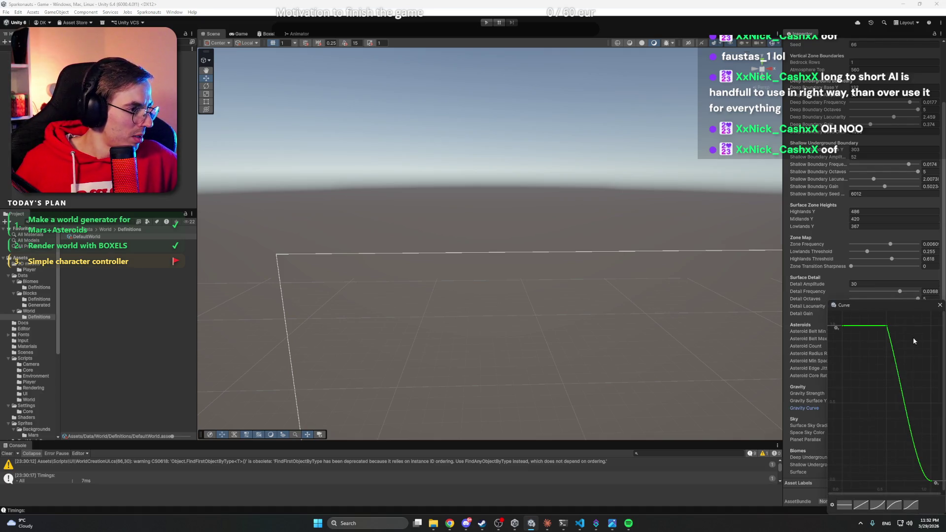
Reshape the gravity curve to stay at full strength, then drop steeply into the end key.
left_click(888, 326)
left_click(887, 326)
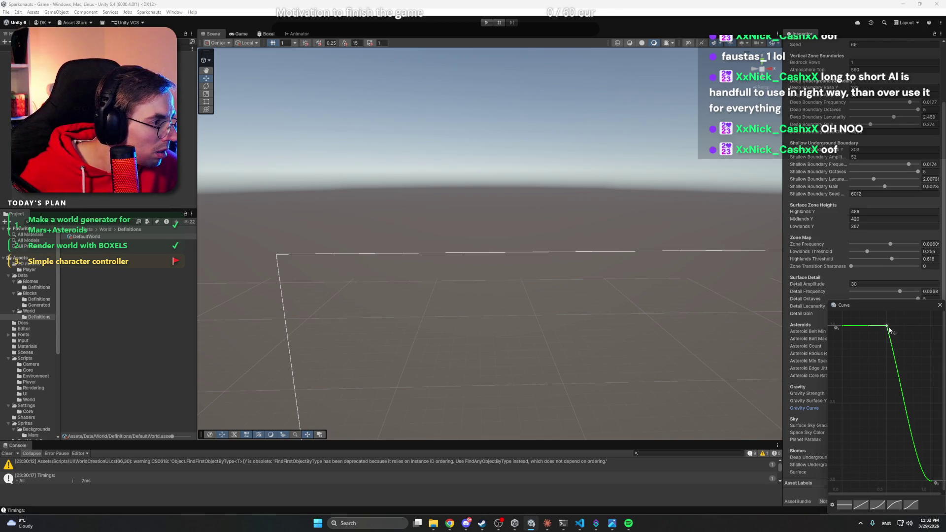
mouse_move(894, 348)
left_mouse_down()
mouse_move(904, 327)
mouse_move(929, 329)
left_mouse_up()
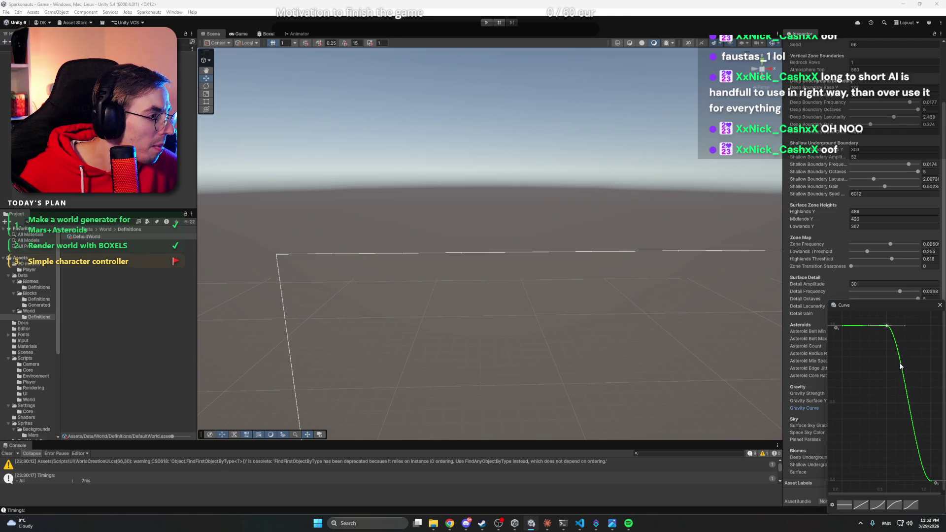
left_click(932, 482)
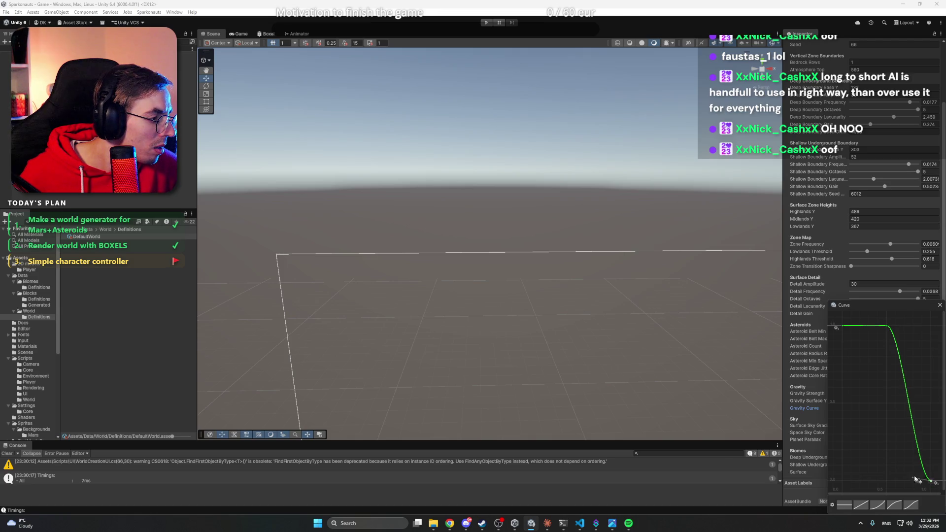
mouse_move(917, 483)
left_mouse_down()
mouse_move(927, 437)
mouse_move(930, 471)
mouse_move(921, 326)
mouse_move(929, 443)
left_mouse_up()
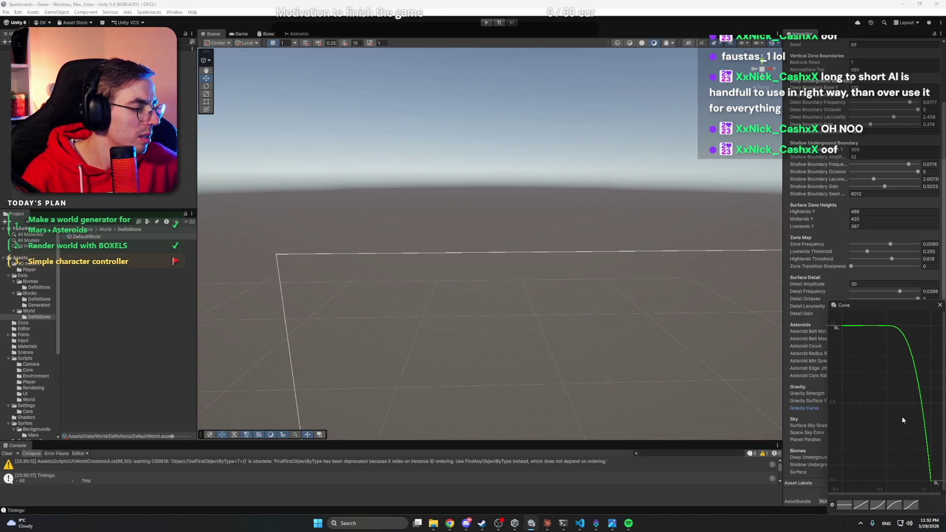
Shrink the Curve window and close the gravity curve editor.
scroll(902, 416, "down", 4)
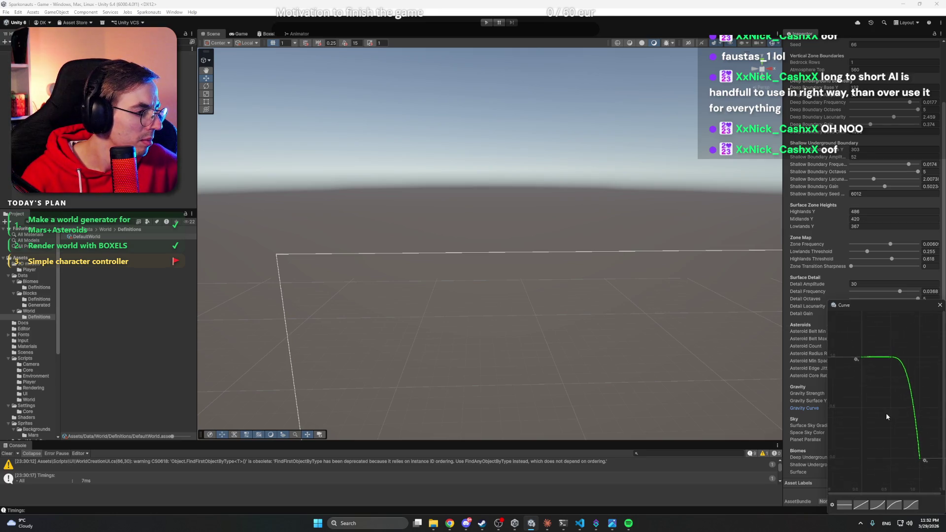
scroll(887, 416, "down", 1)
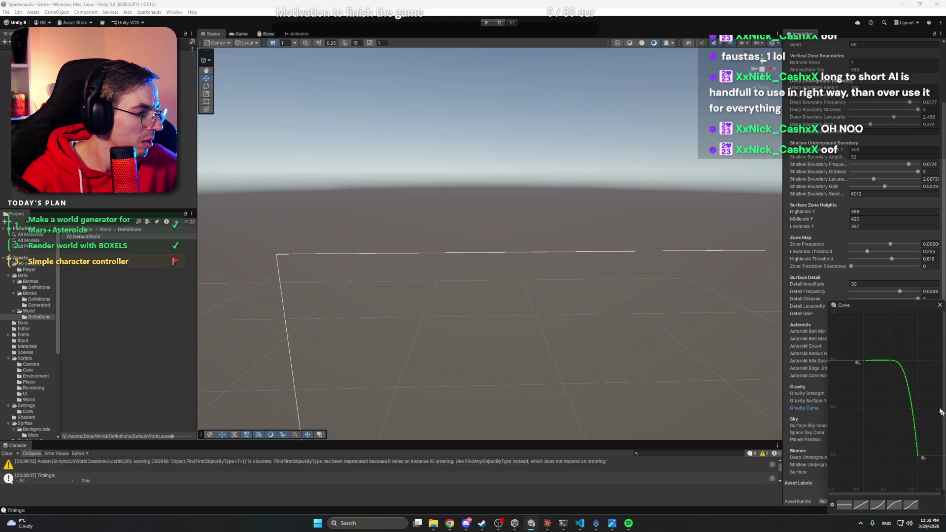
mouse_move(897, 302)
left_mouse_down()
mouse_move(890, 382)
mouse_move(826, 256)
left_mouse_up()
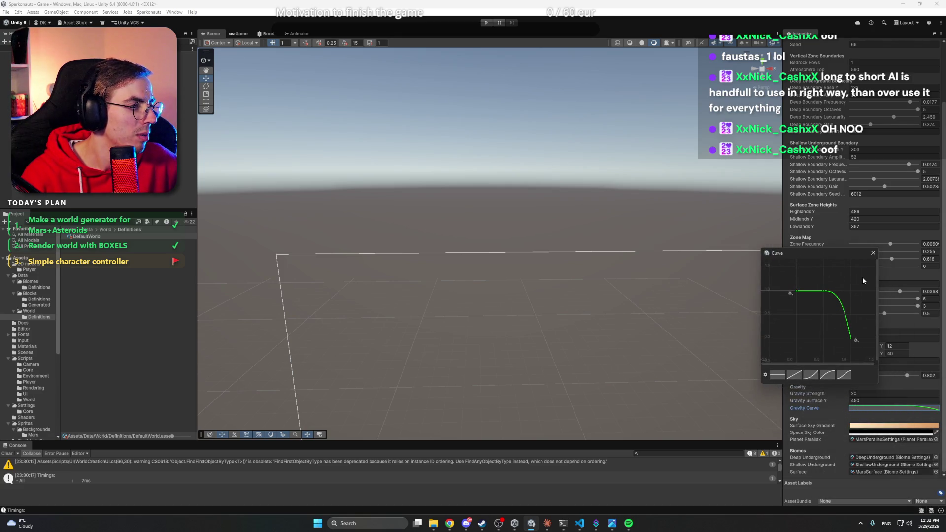
left_click(873, 253)
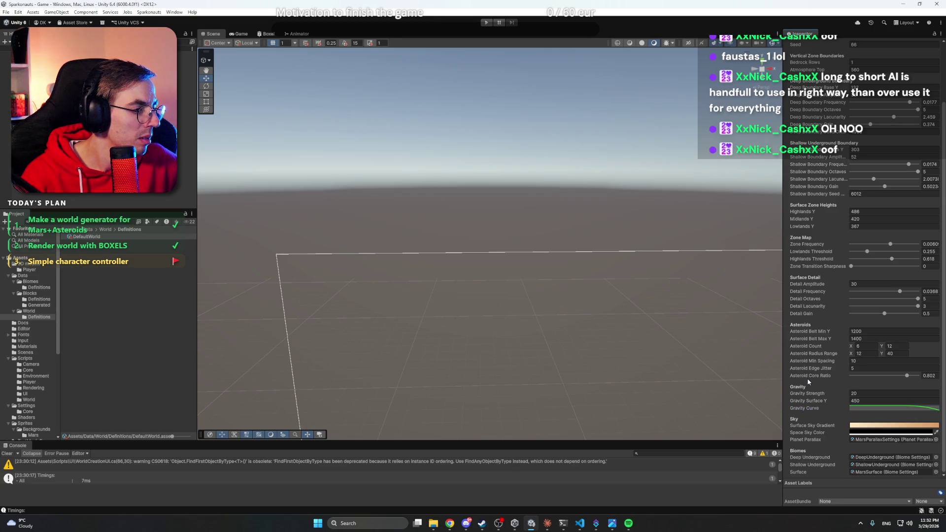
Enter Play mode and walk the astronaut left and right, jumping over the step.
left_click(486, 22)
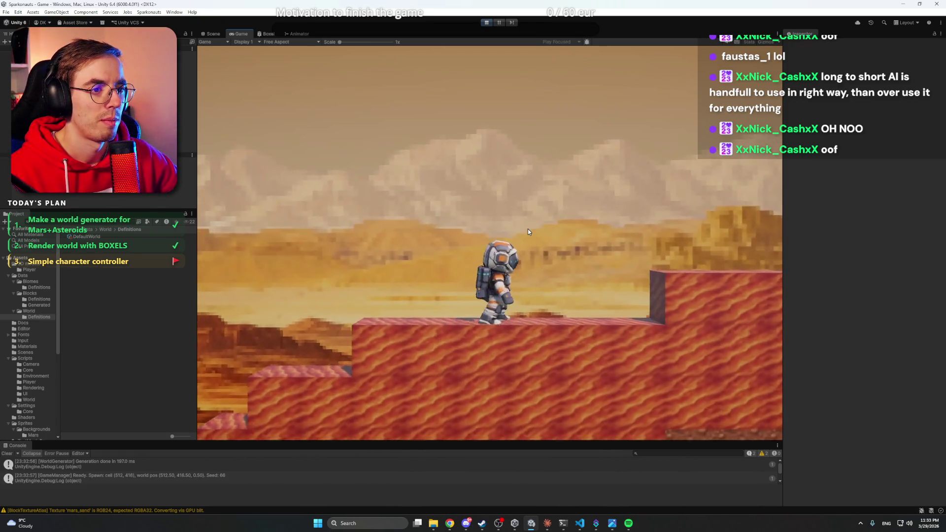
key("d")
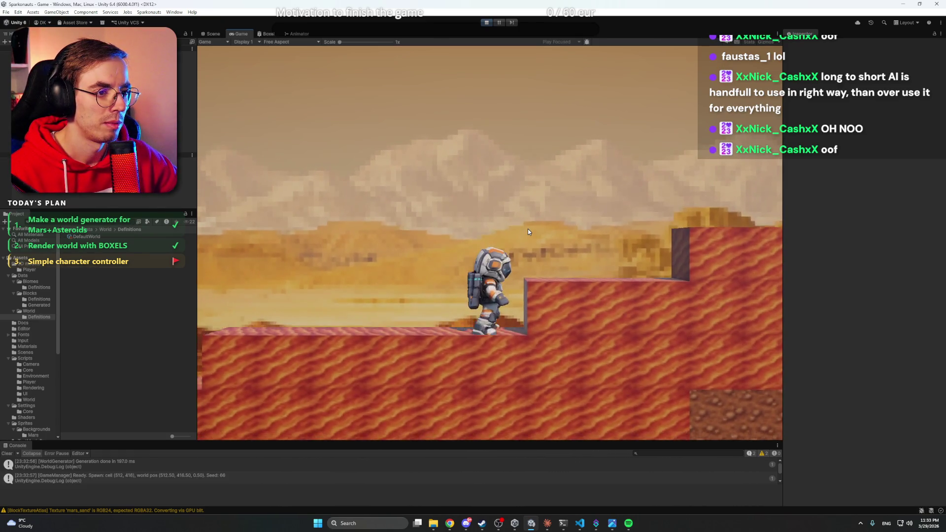
key("a")
key("space")
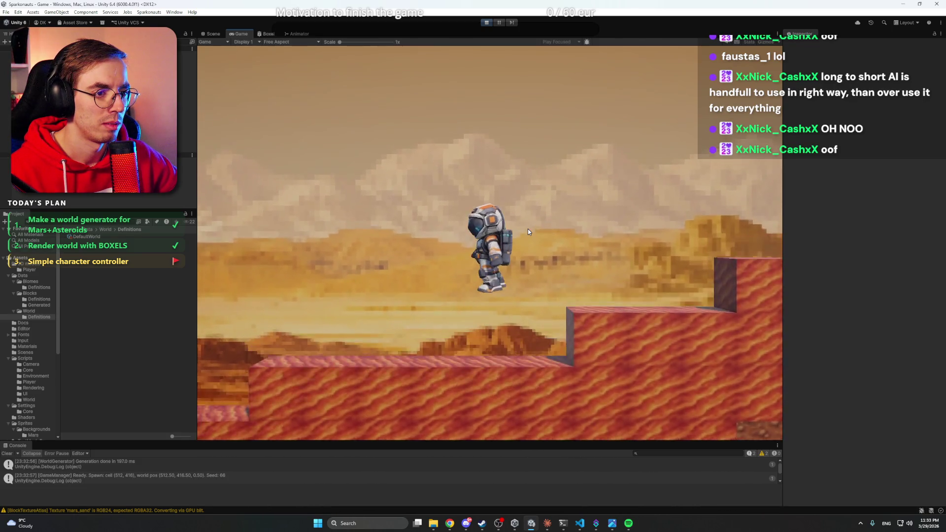
key("d")
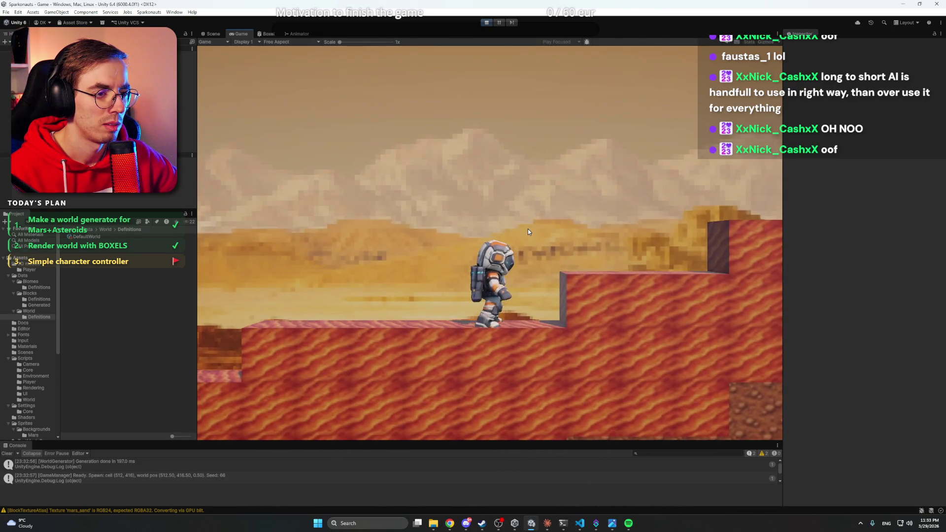
key("a")
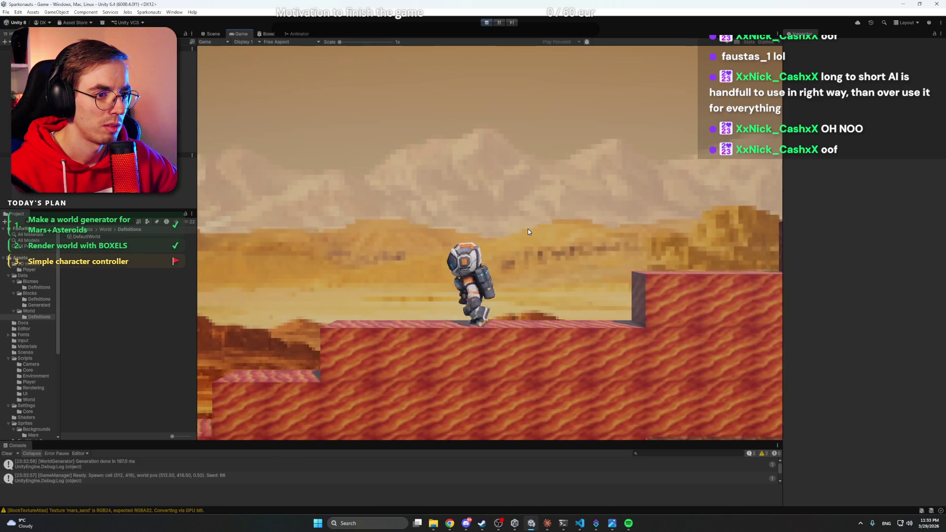
key("d")
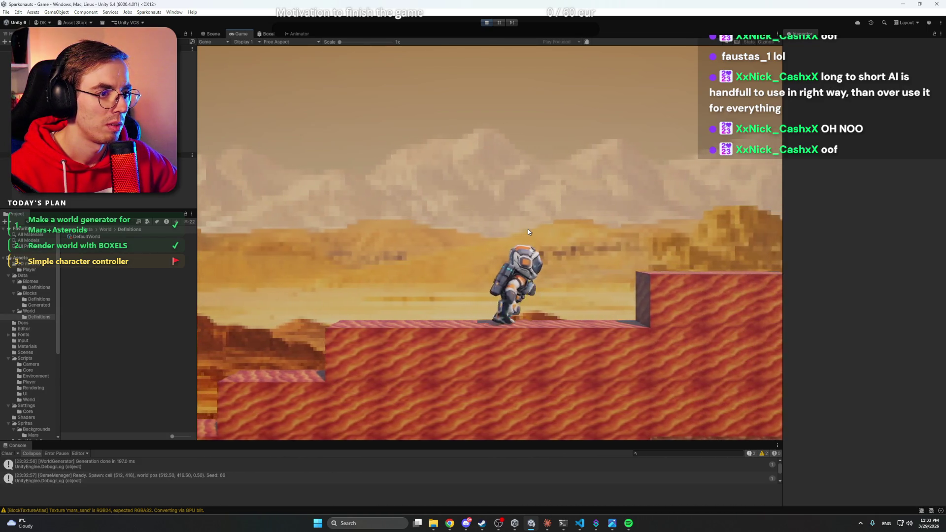
key("d")
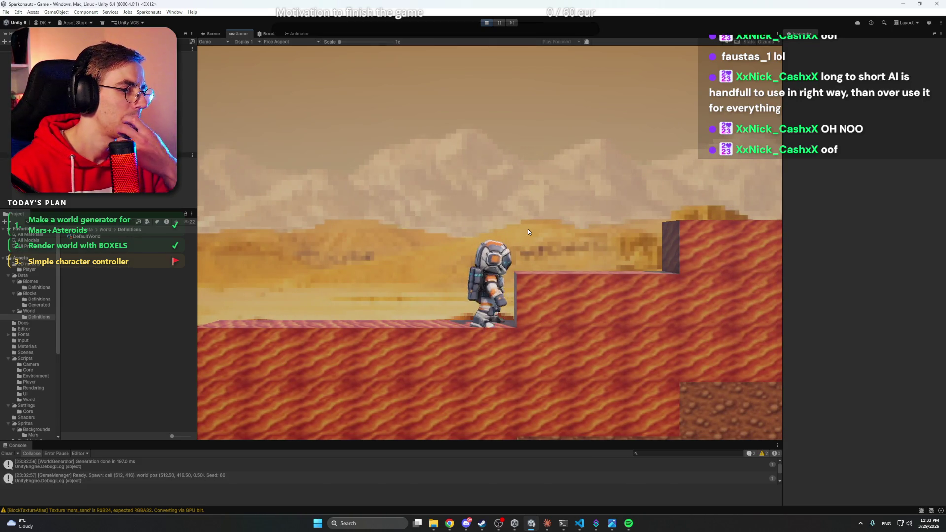
key("d")
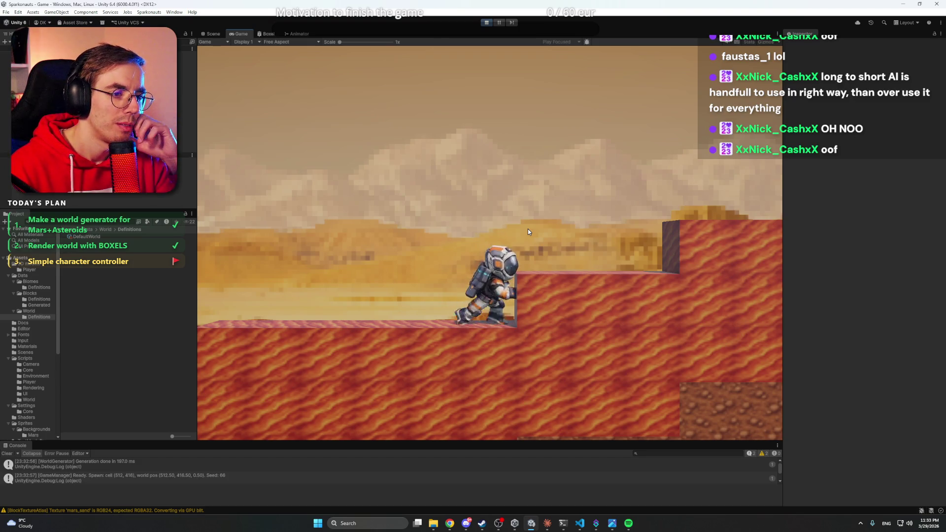
key("space")
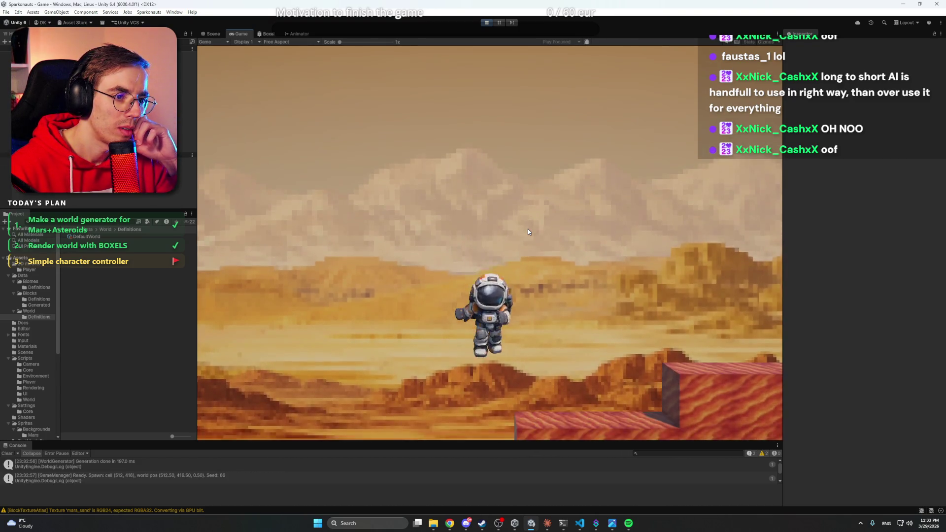
Jump repeatedly across the red platforms to check jump height and mid-air steering.
key("a")
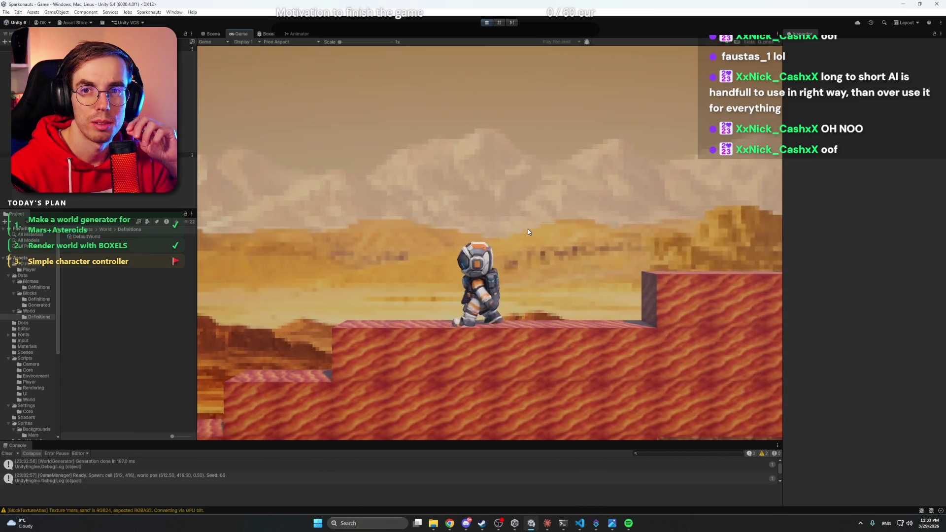
key("d")
key("d")
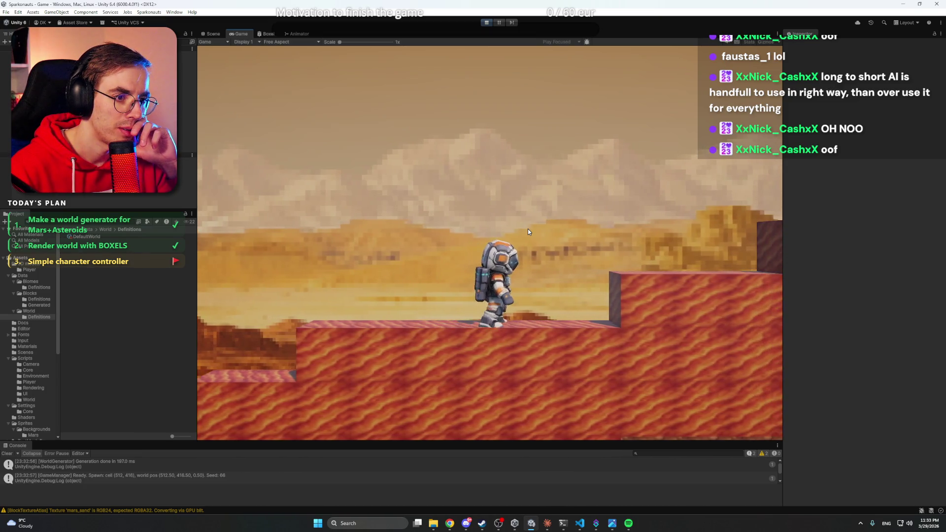
key("a")
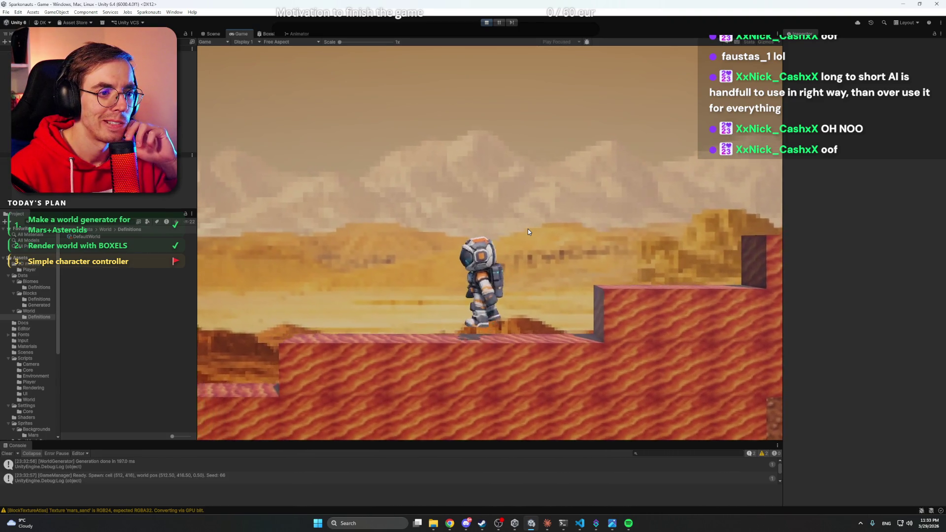
key("space")
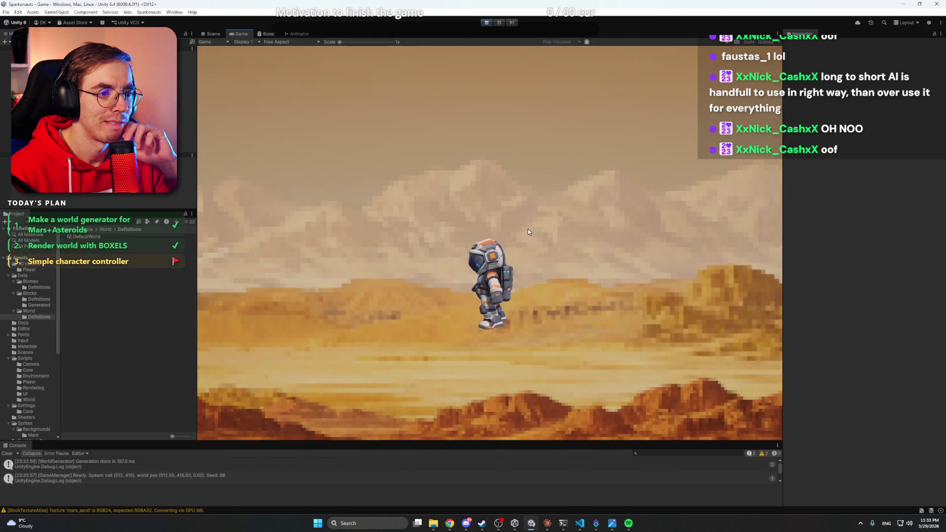
key("d")
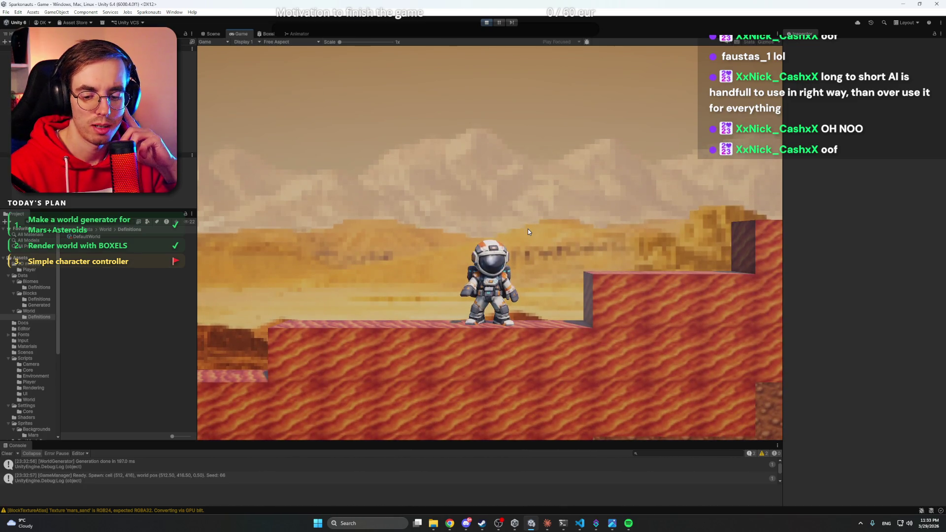
key("space")
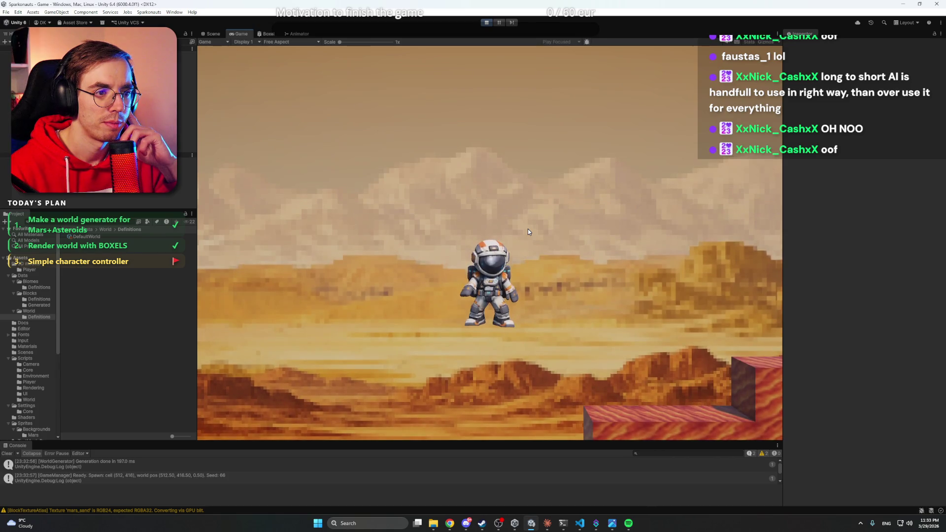
key("d")
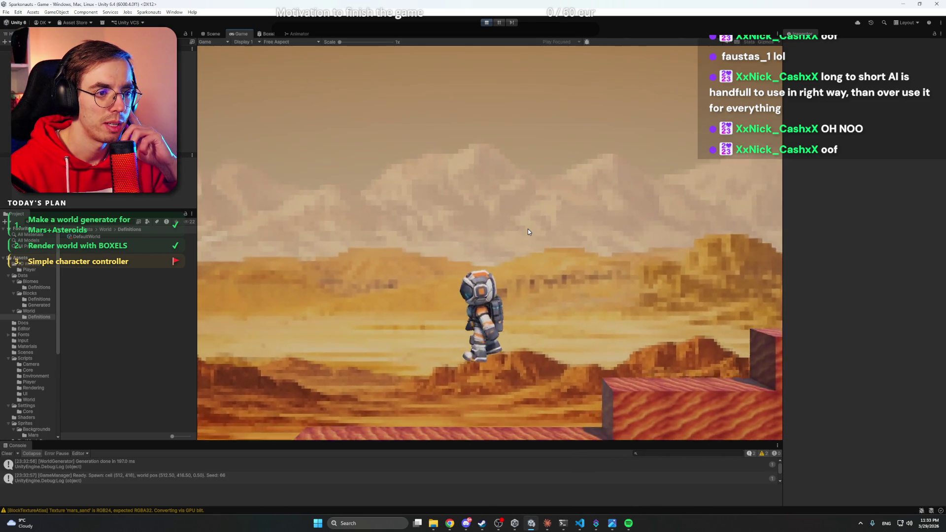
key("space")
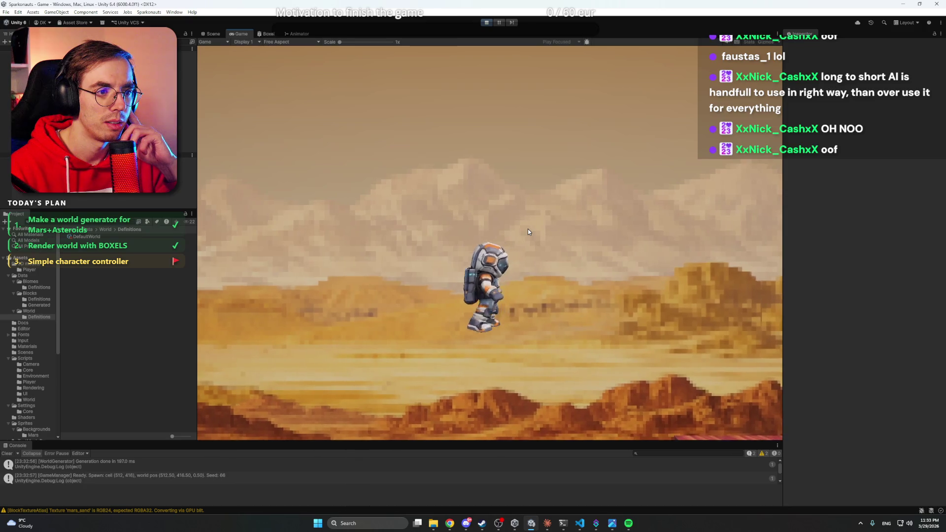
key("d")
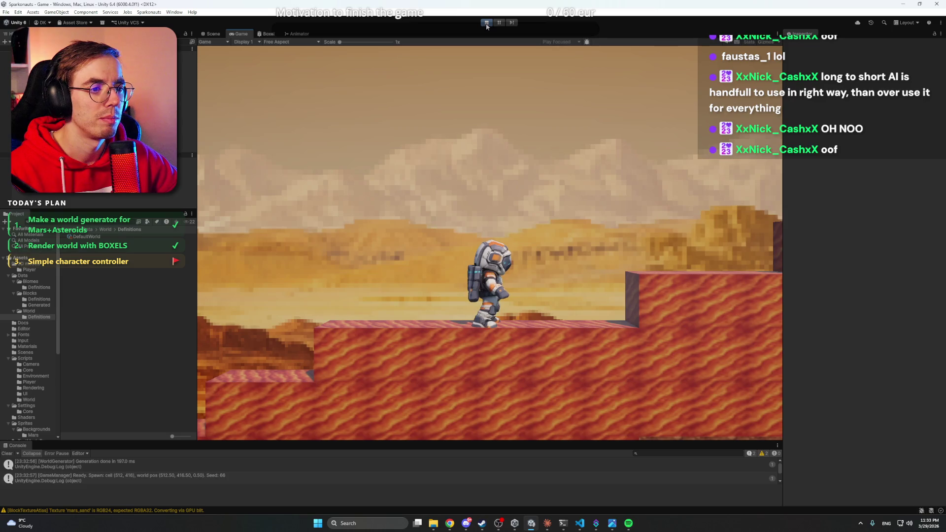
key("space")
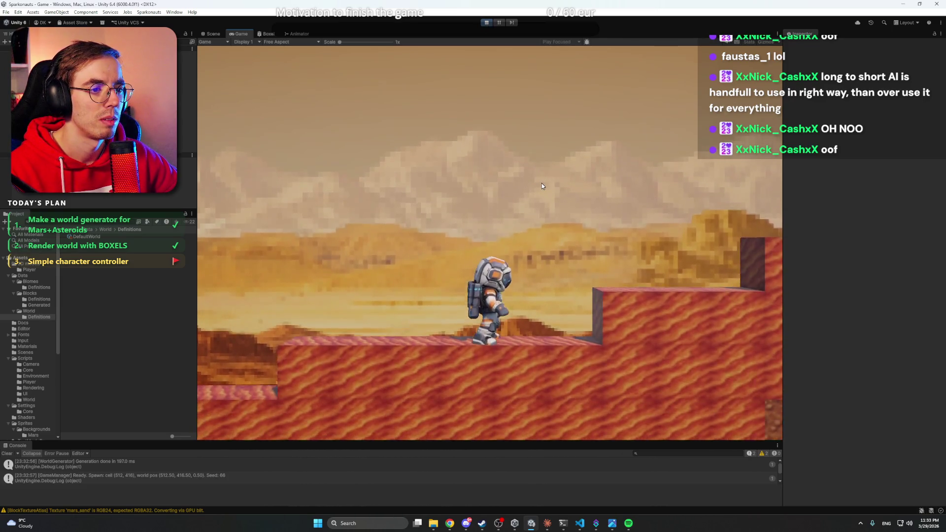
key("space")
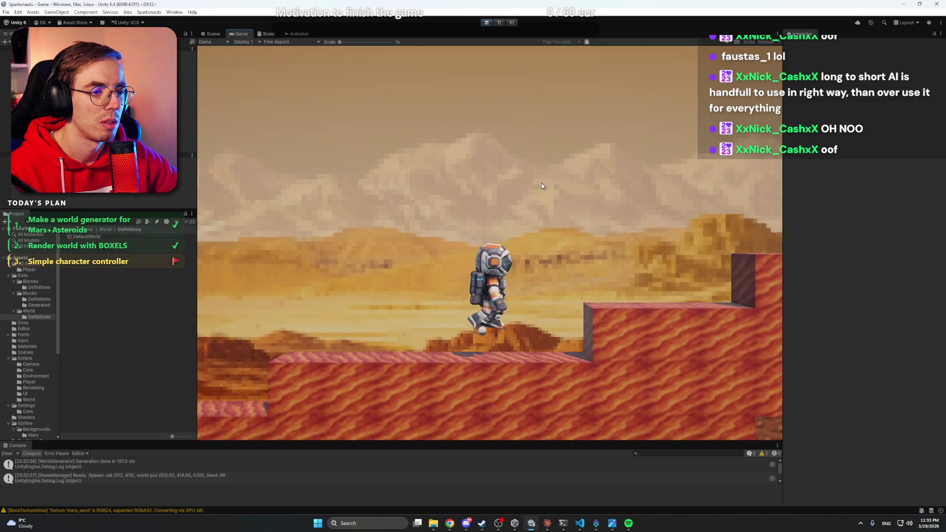
key("space")
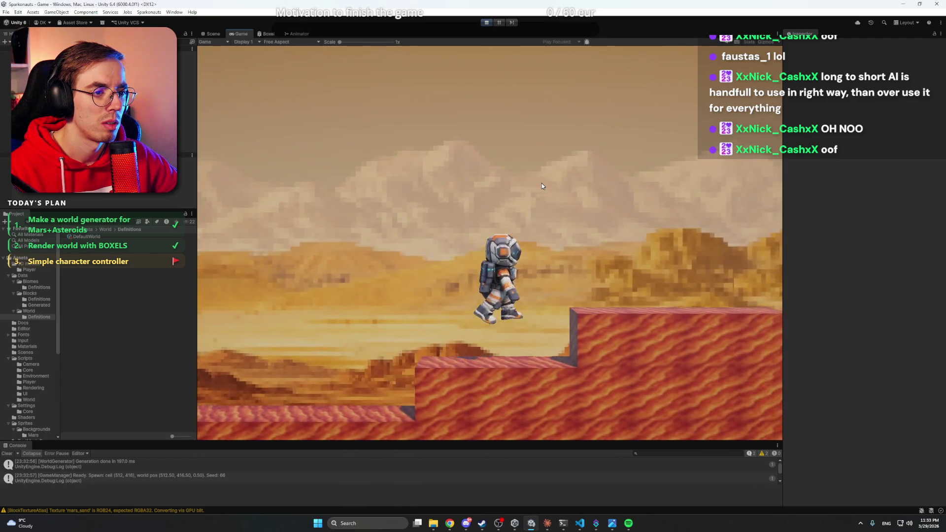
key("space")
key("space")
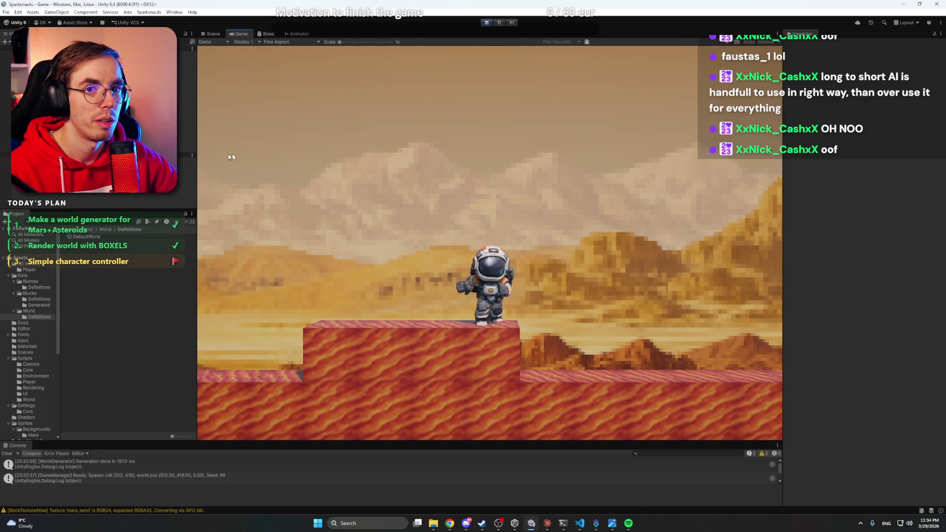
Bring up the Animator graph and inspect the idle-to-run and run-to-walk transition conditions.
mouse_move(297, 34)
left_mouse_down()
mouse_move(319, 67)
mouse_move(363, 353)
mouse_move(301, 392)
left_mouse_up()
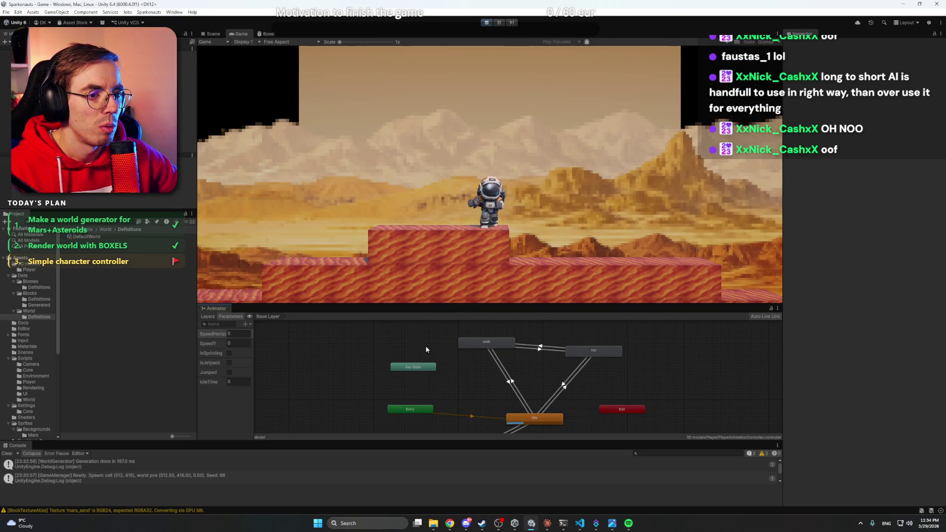
scroll(537, 365, "down", 4)
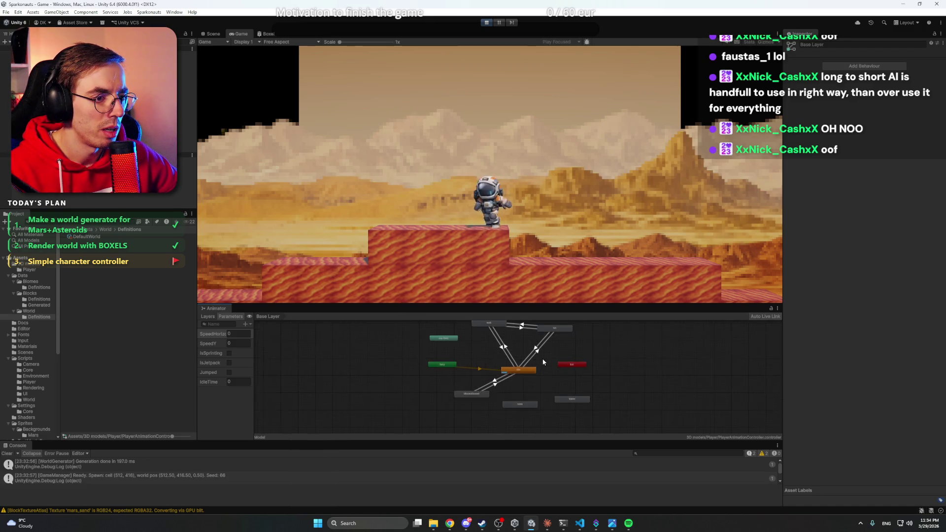
scroll(544, 374, "up", 6)
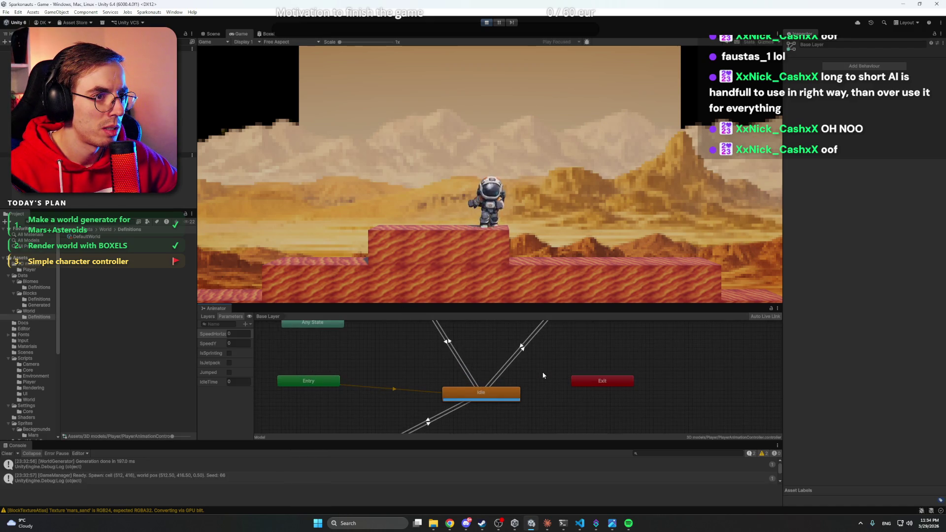
left_click(511, 398)
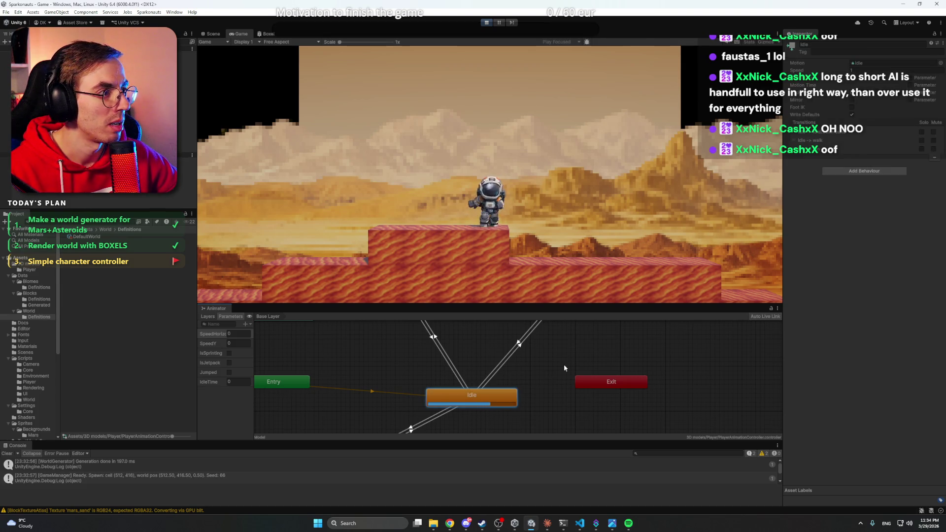
left_click_drag(569, 401, 549, 415)
scroll(546, 367, "down", 3)
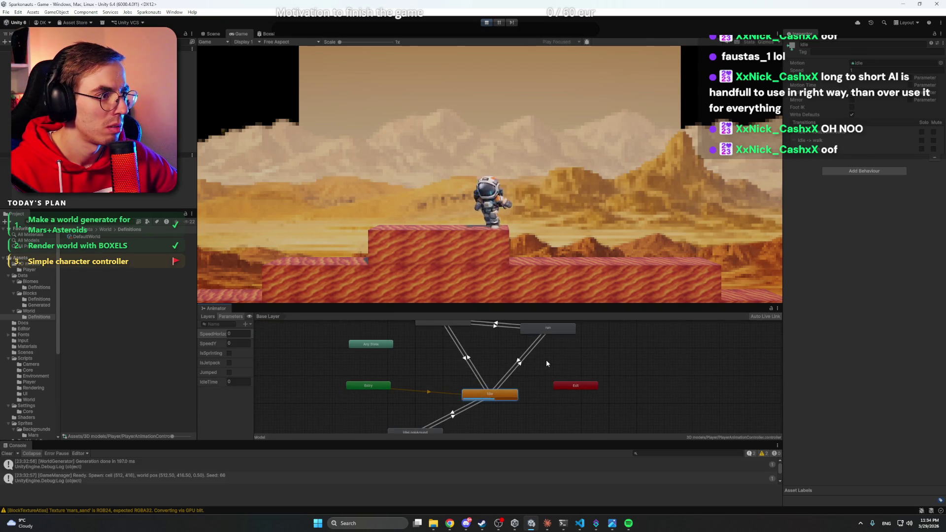
left_click(527, 356)
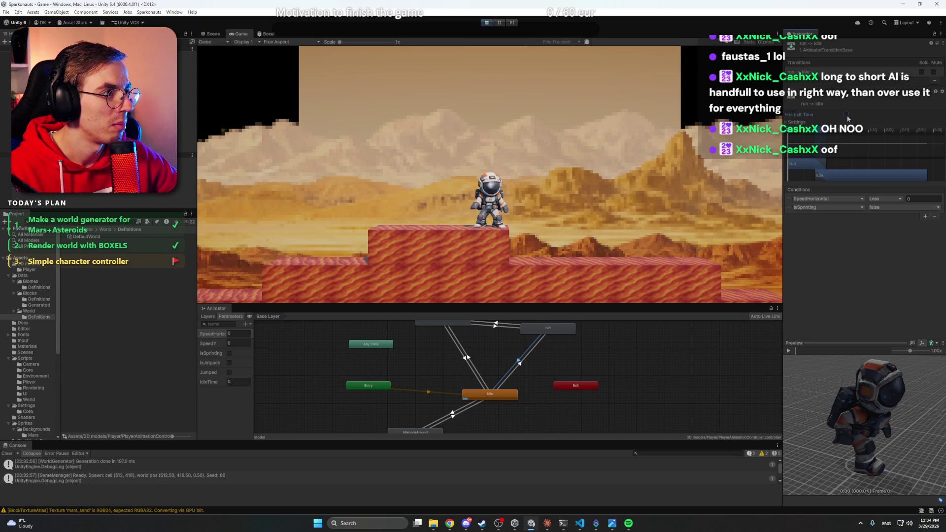
left_click(548, 373)
left_click(517, 362)
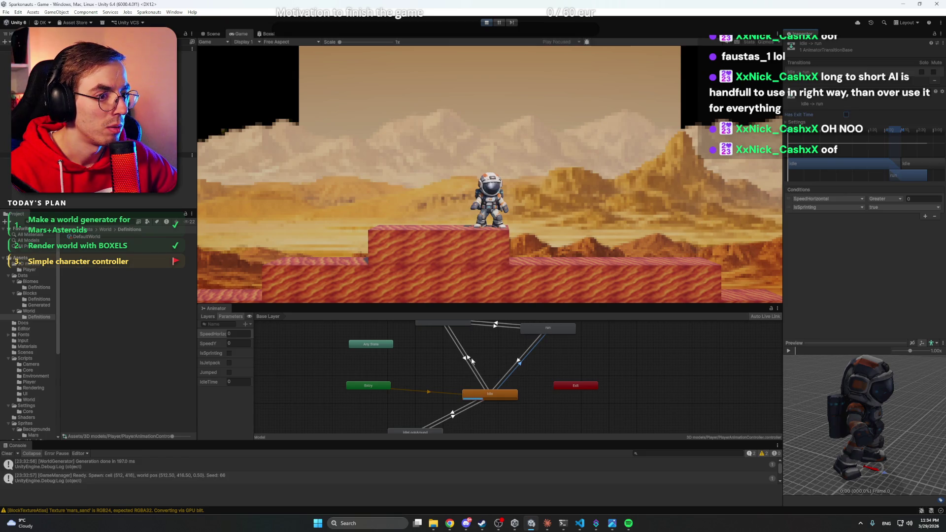
left_click(508, 328)
left_click(502, 325)
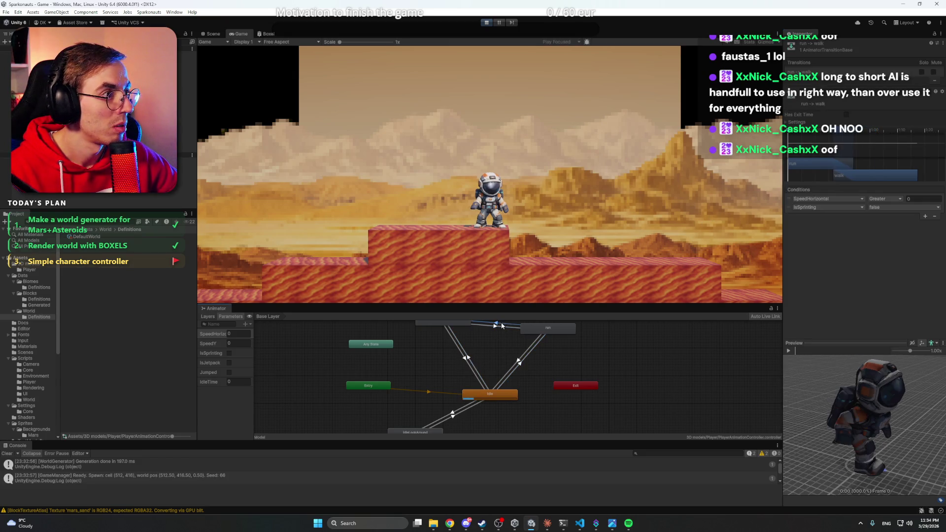
Stop play mode, switch to the Scene view, and recheck the idle-run transition.
left_click(492, 22)
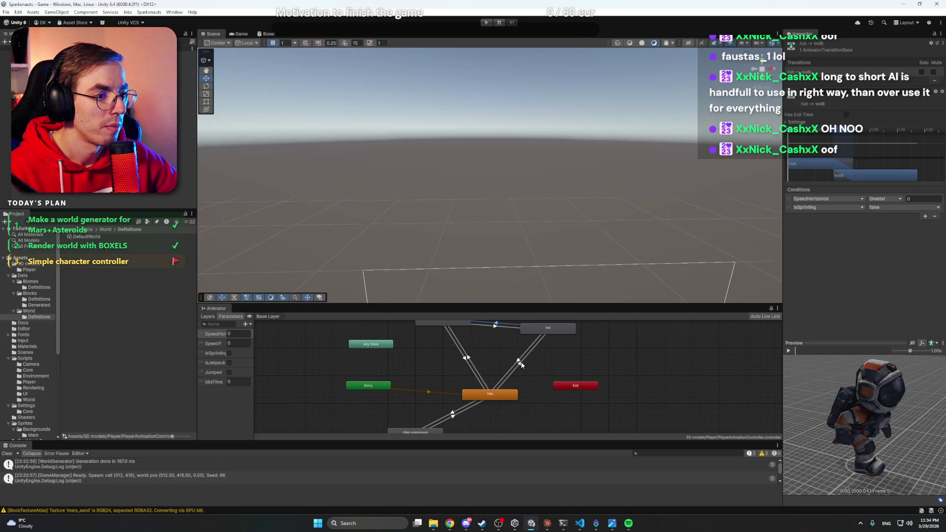
left_click(542, 365)
left_click(520, 363)
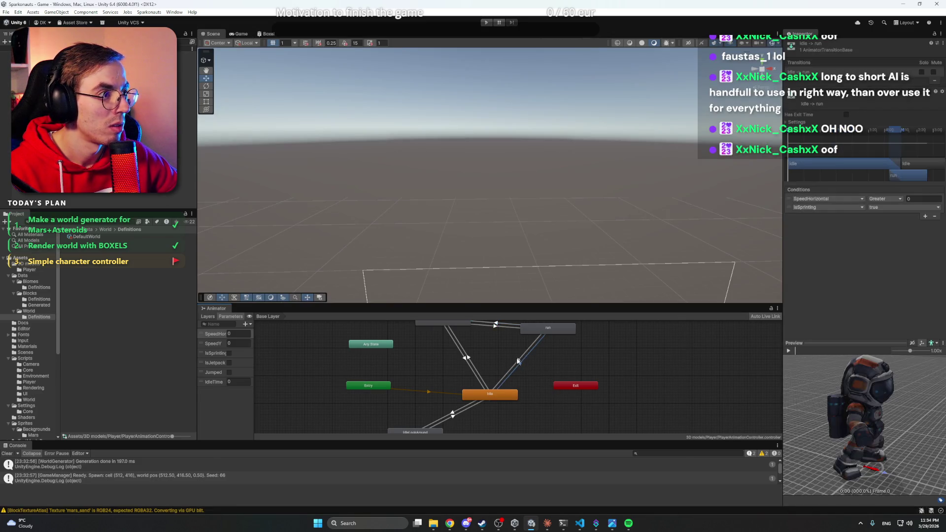
left_click(560, 363)
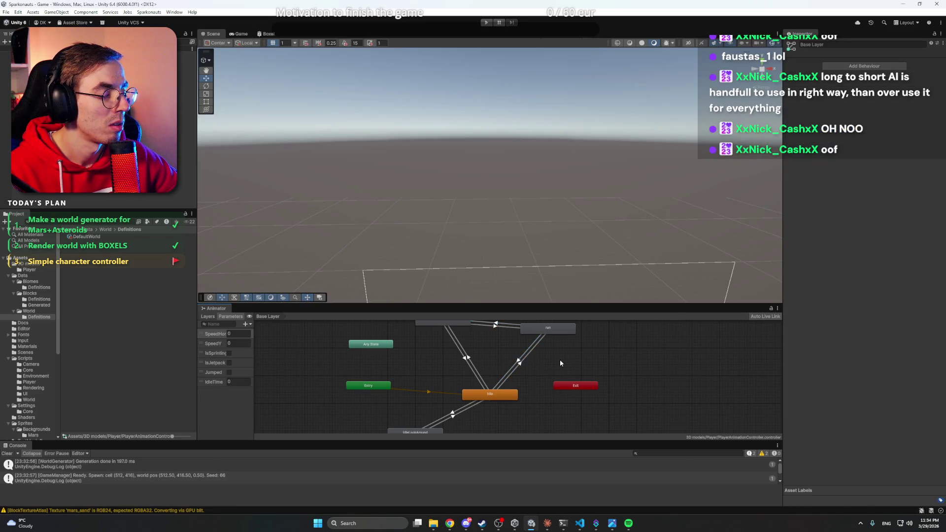
Start play mode on the Sparkonauts Mars level and wait for the reload.
left_click(486, 22)
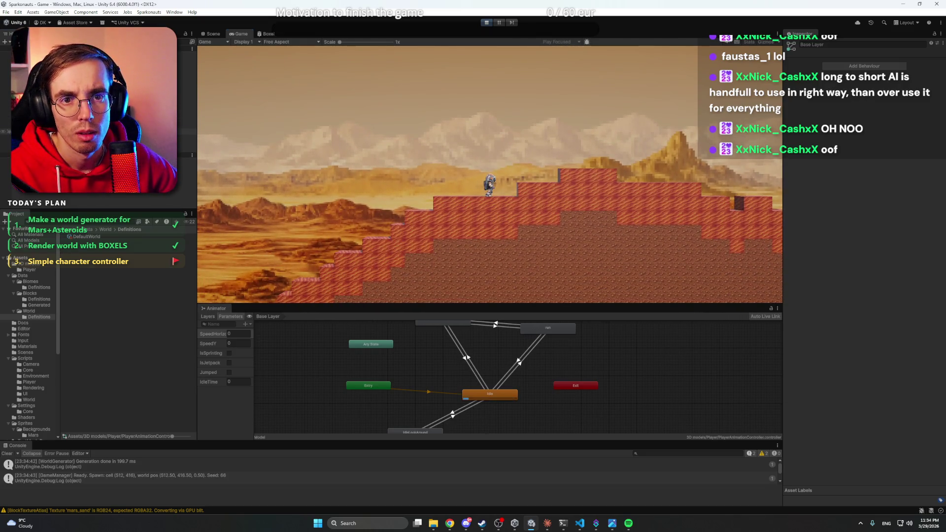
Select the Player, save, then walk and sprint the astronaut to the right.
left_click(481, 166)
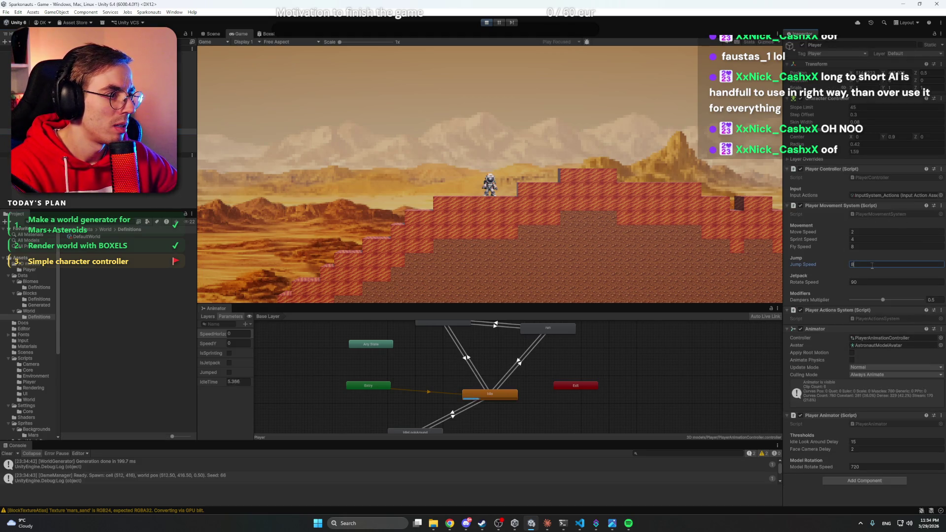
key("ctrl+s")
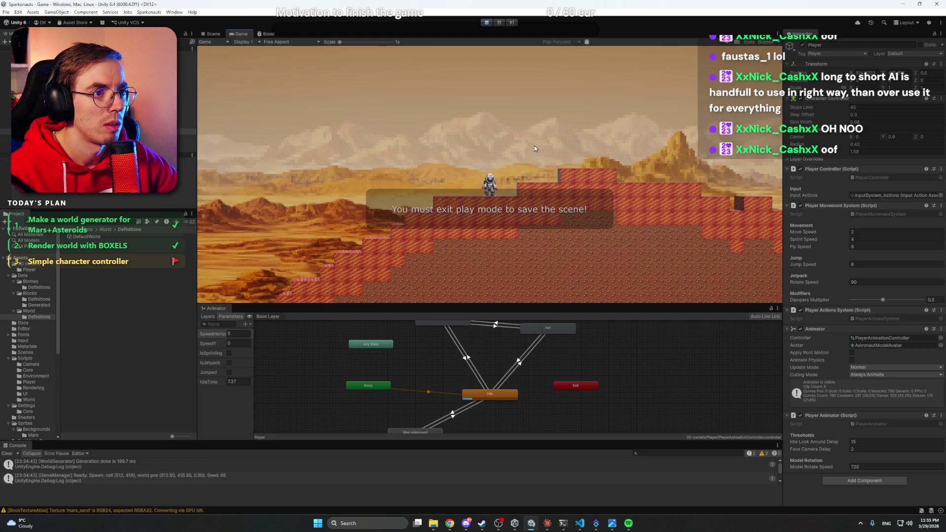
key("d")
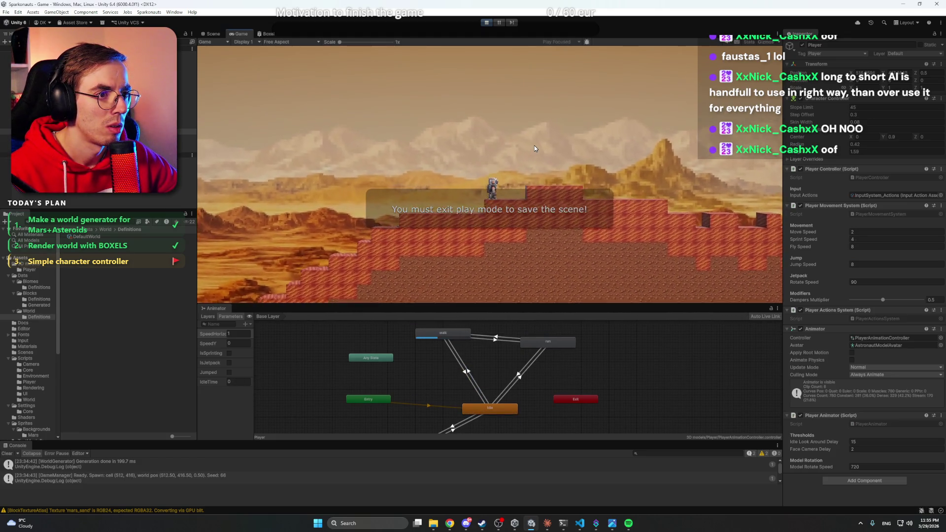
key("shift")
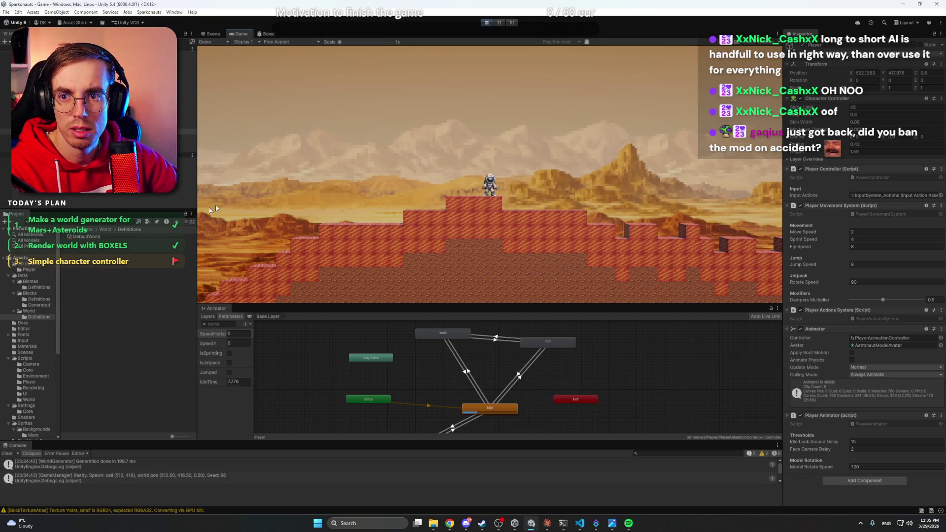
Open the streamer's Twitch channel in a new browser tab and pause the stream.
left_click(450, 523)
key("ctrl+t")
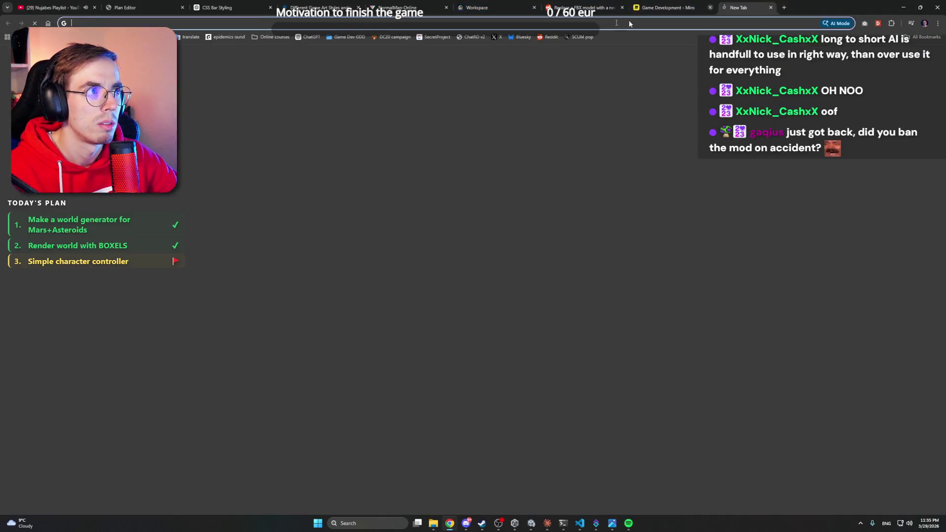
type("twitch.tv/dariuscz")
key("Return")
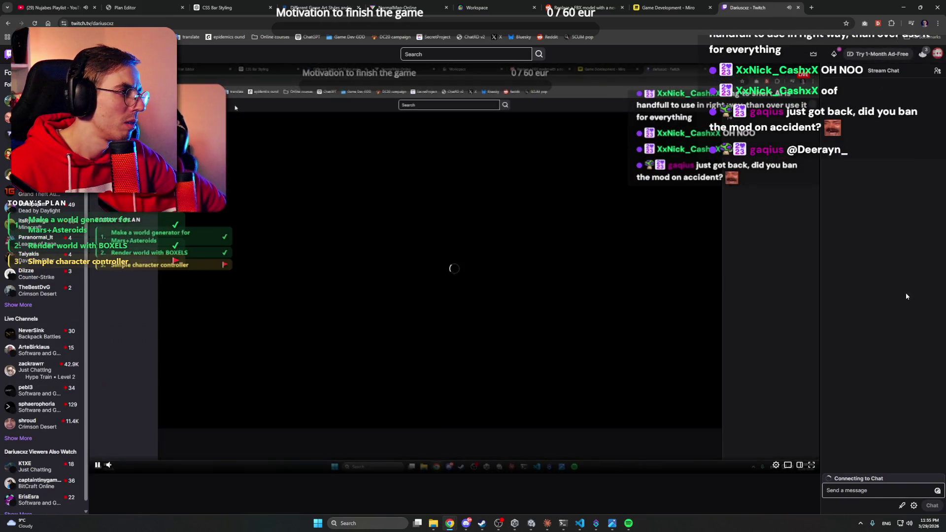
left_click(98, 465)
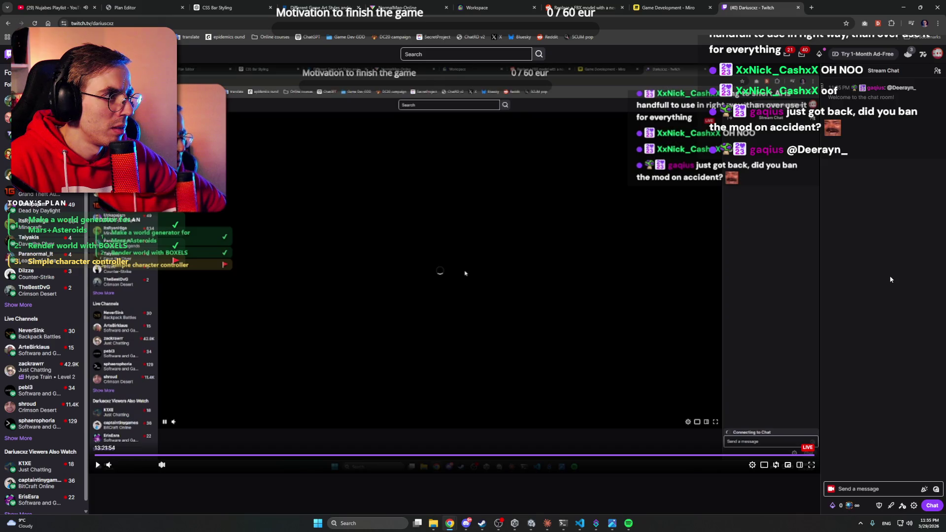
Send the /unban command in chat, then open the Imgur link posted there.
left_click(890, 487)
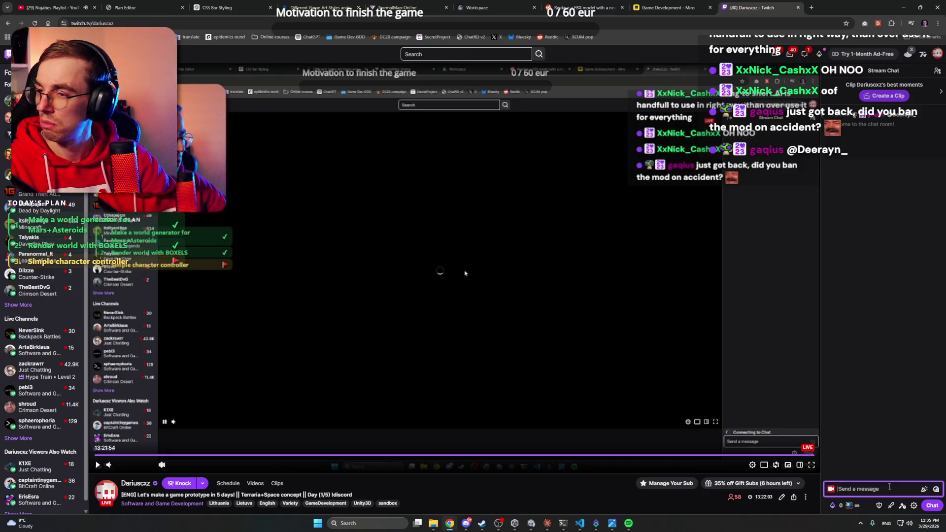
type("/lmb")
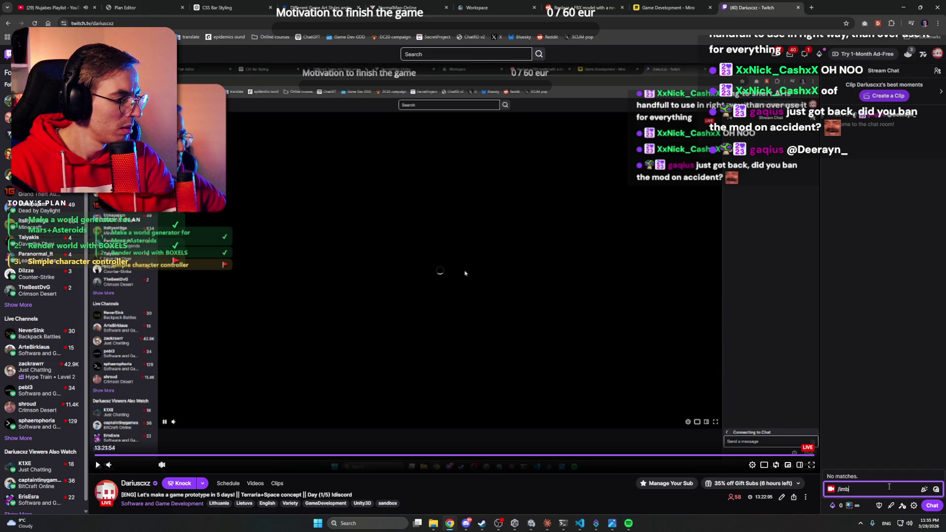
key("BackSpace")
key("BackSpace")
key("BackSpace")
type("unba")
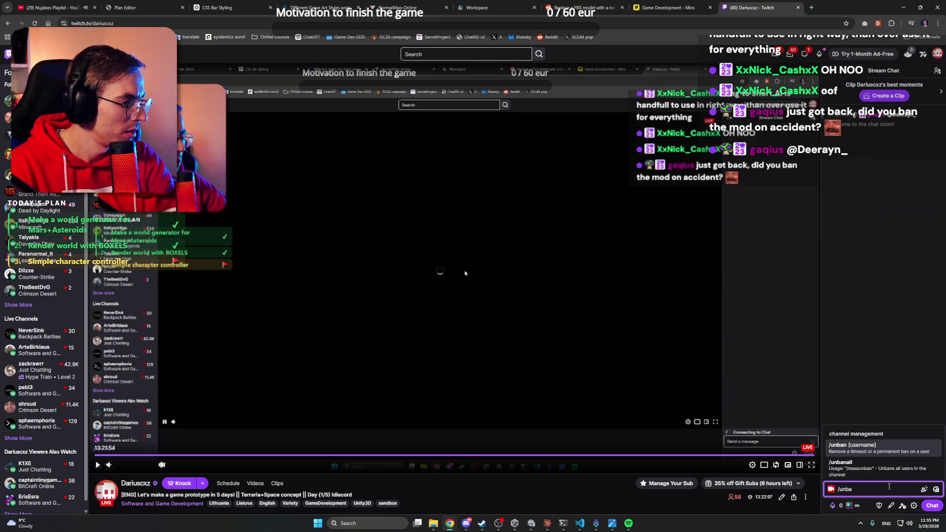
key("Tab")
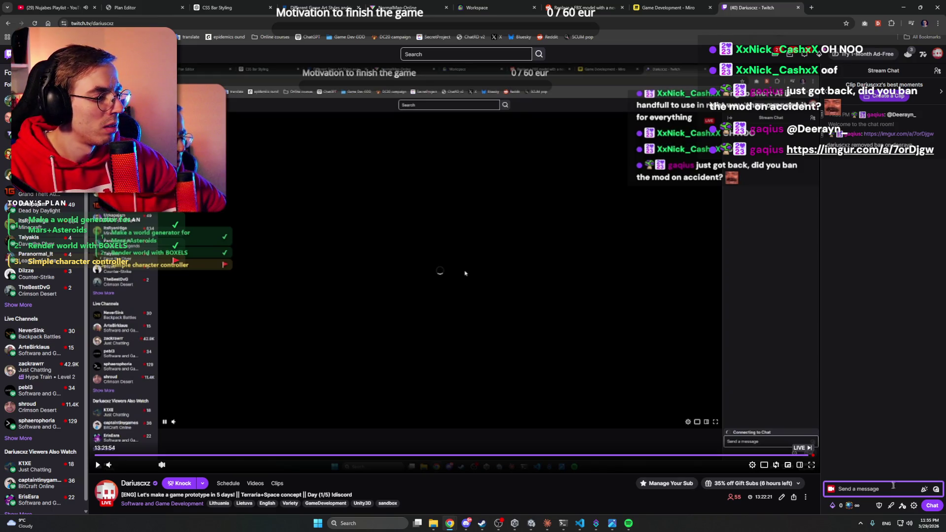
left_click(906, 134)
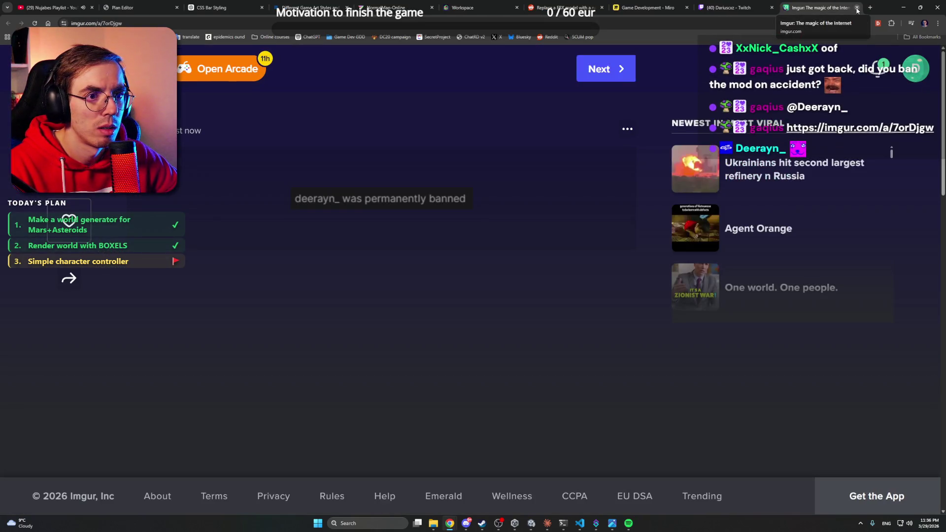
Close the Imgur and Twitch tabs and minimize the browser to return to Unity.
left_click(857, 8)
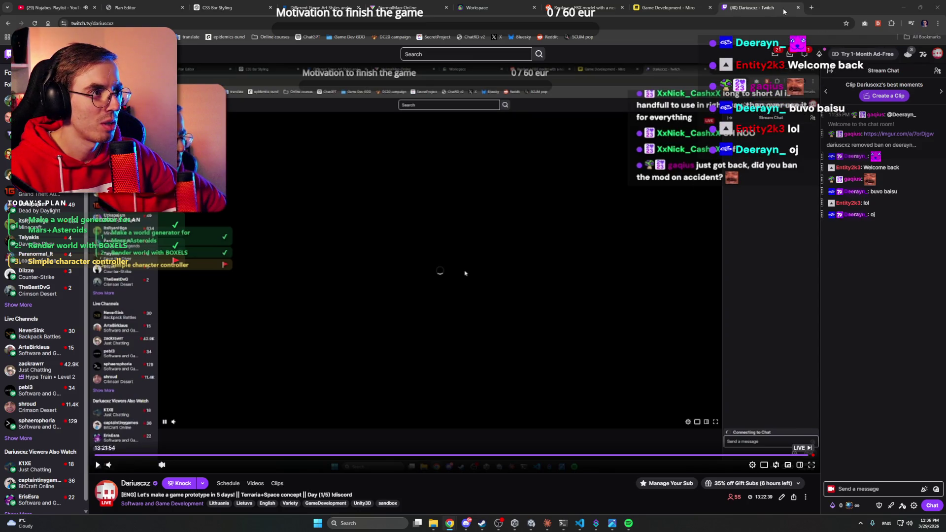
left_click(799, 8)
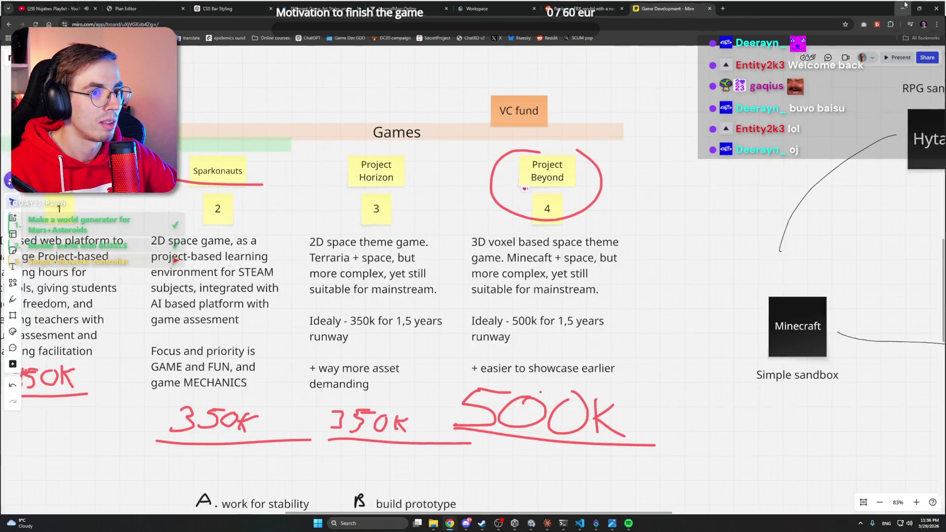
left_click(903, 8)
Walk and sprint the astronaut left, then turn and sprint it back right.
key("a")
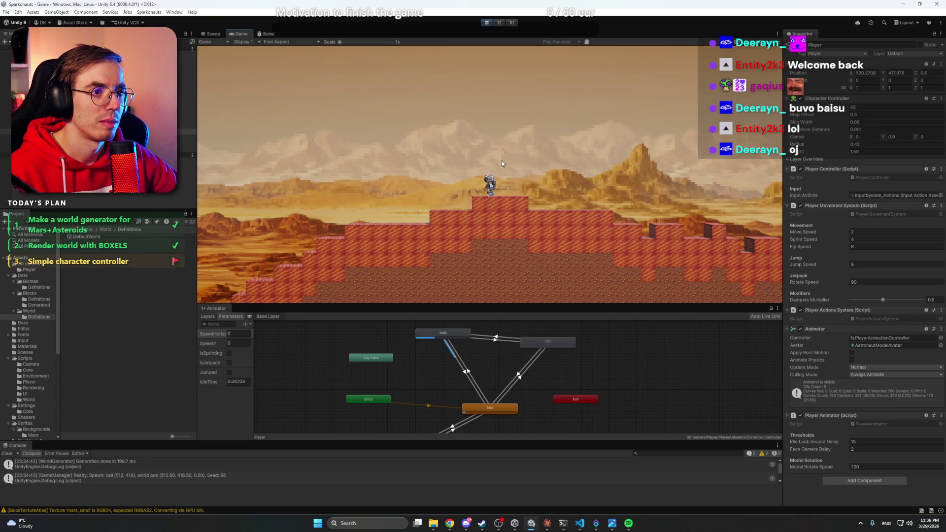
key("shift")
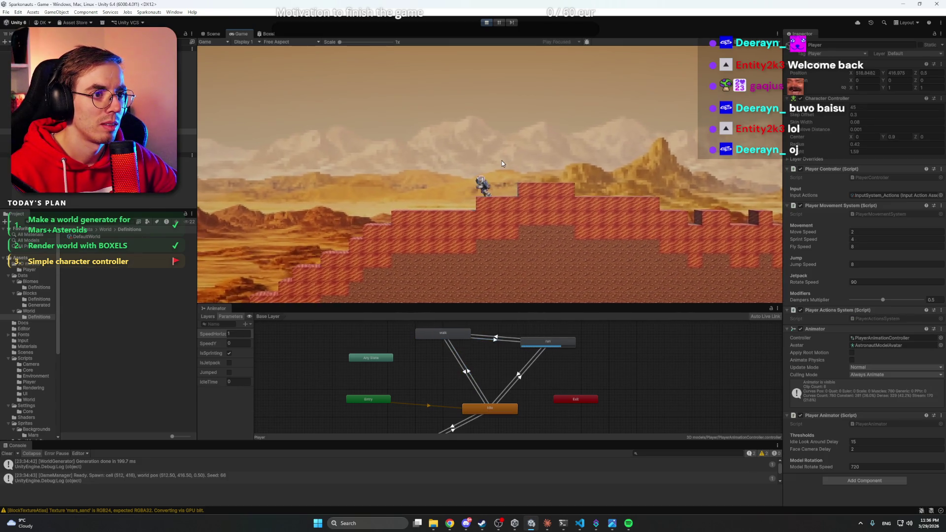
key("d")
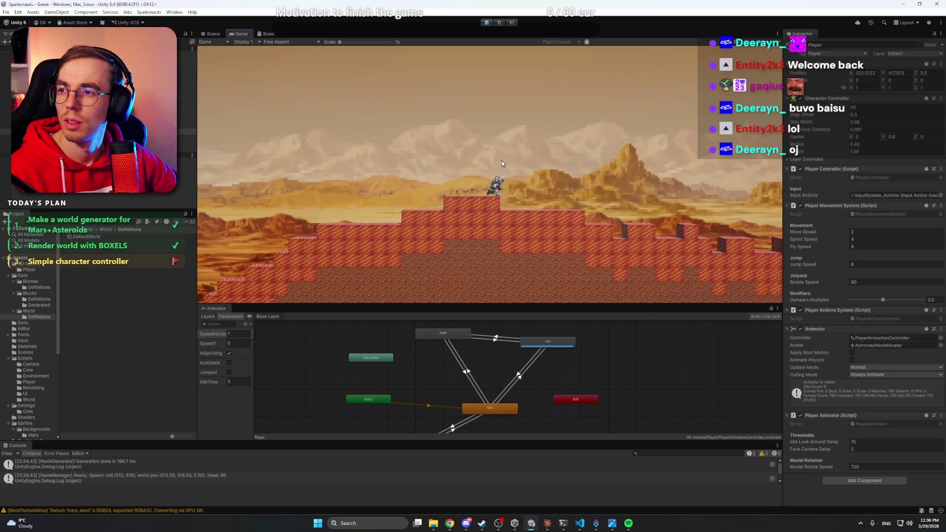
key("shift+d")
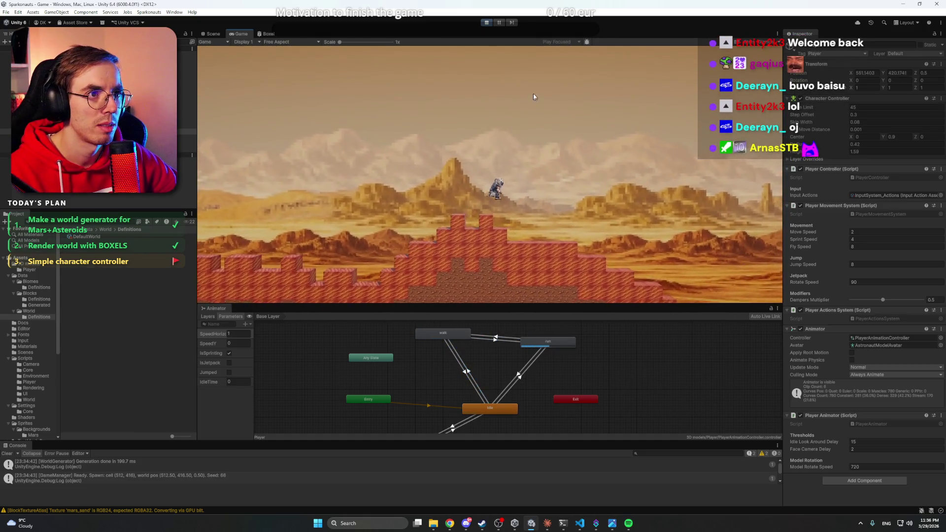
Stop play mode and dock the Animator window as a tab beside Boxel.
left_click(486, 23)
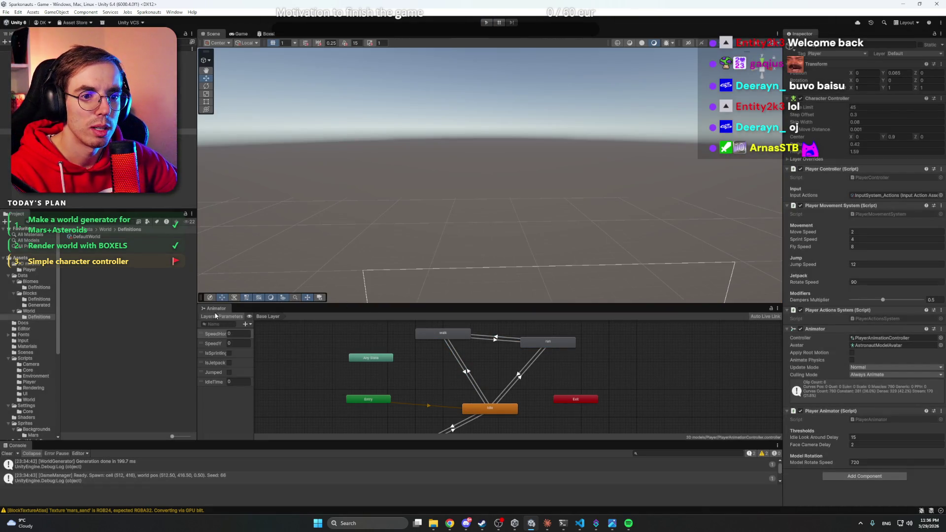
mouse_move(222, 311)
left_mouse_down()
mouse_move(295, 193)
mouse_move(322, 45)
left_mouse_up()
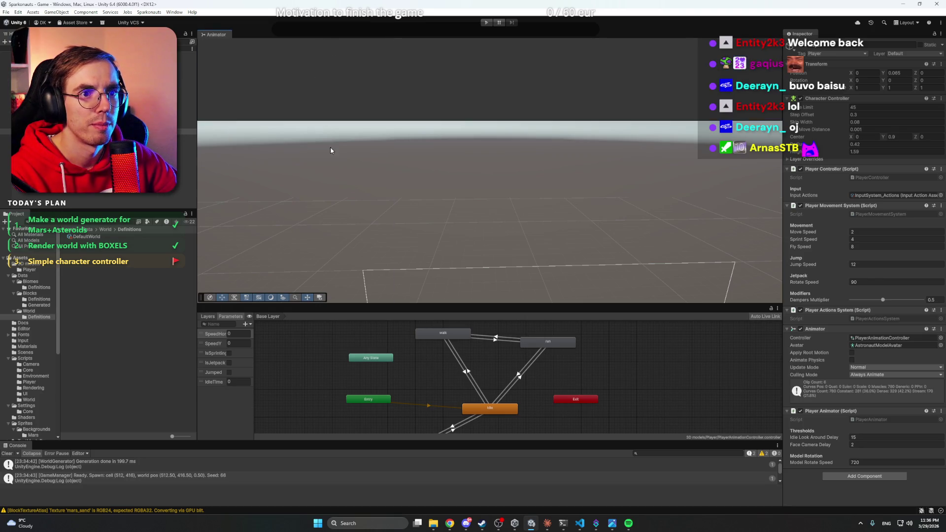
left_click_drag(331, 151, 372, 206)
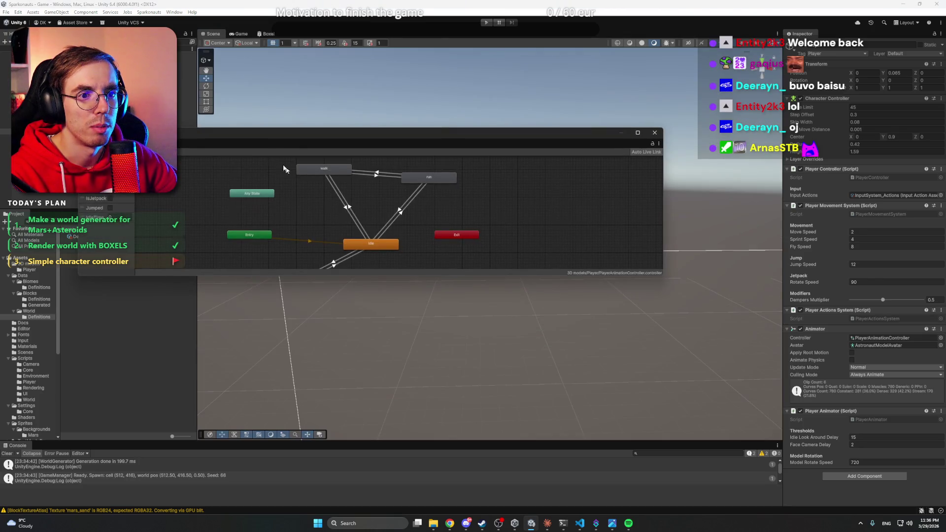
mouse_move(192, 142)
left_mouse_down()
mouse_move(217, 79)
mouse_move(298, 33)
left_mouse_up()
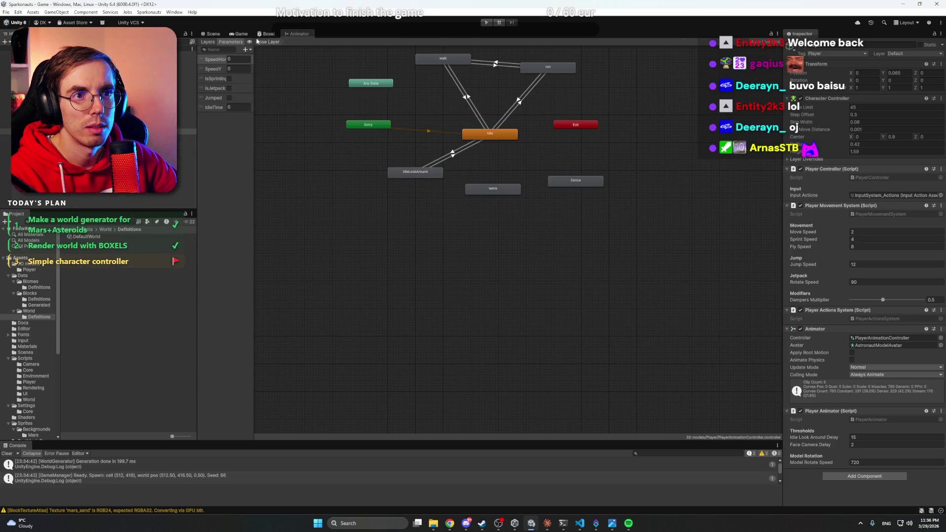
Switch to the Game view and restart play mode.
left_click(222, 34)
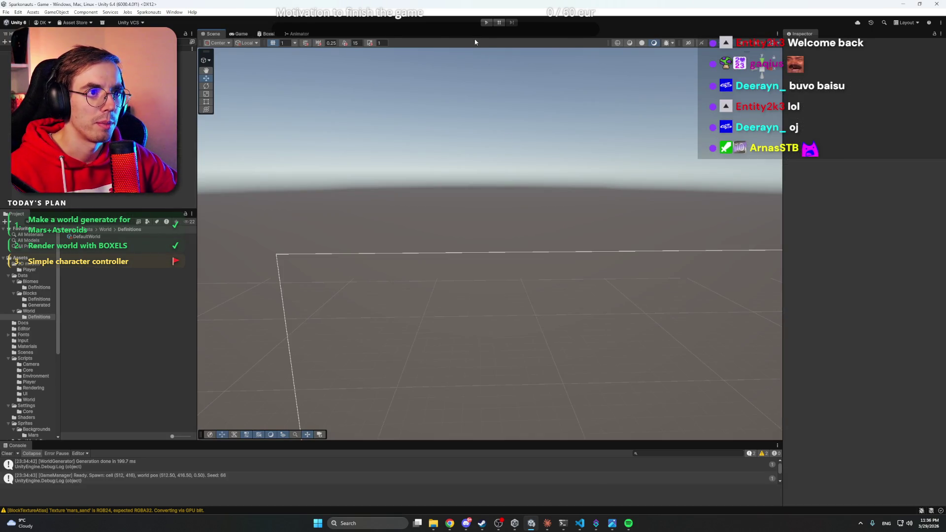
left_click(230, 33)
left_click(488, 23)
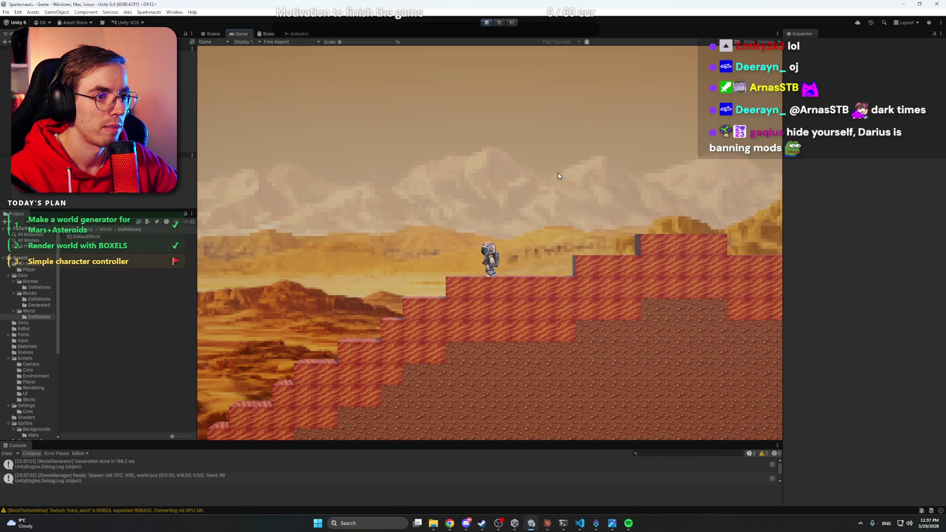
Move the astronaut right and jump it up onto the raised block.
scroll(527, 212, "up", 3)
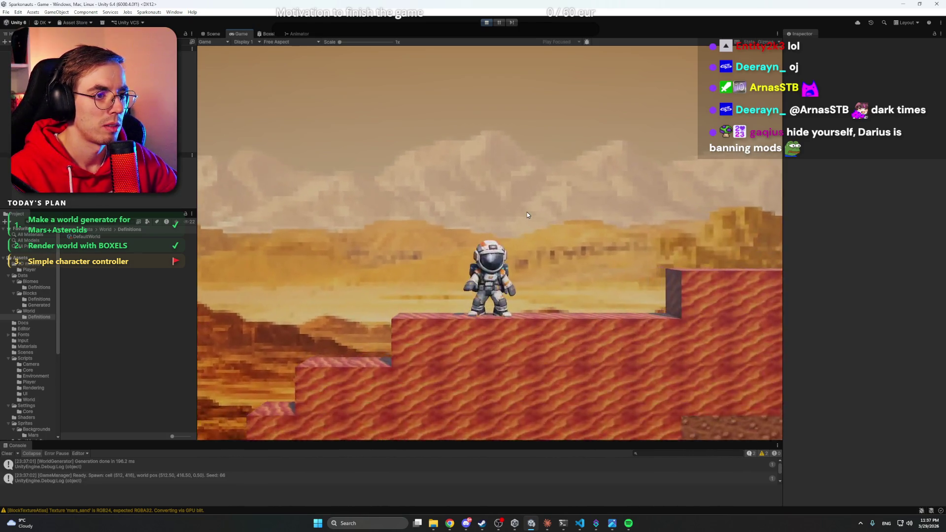
key("d")
key("space")
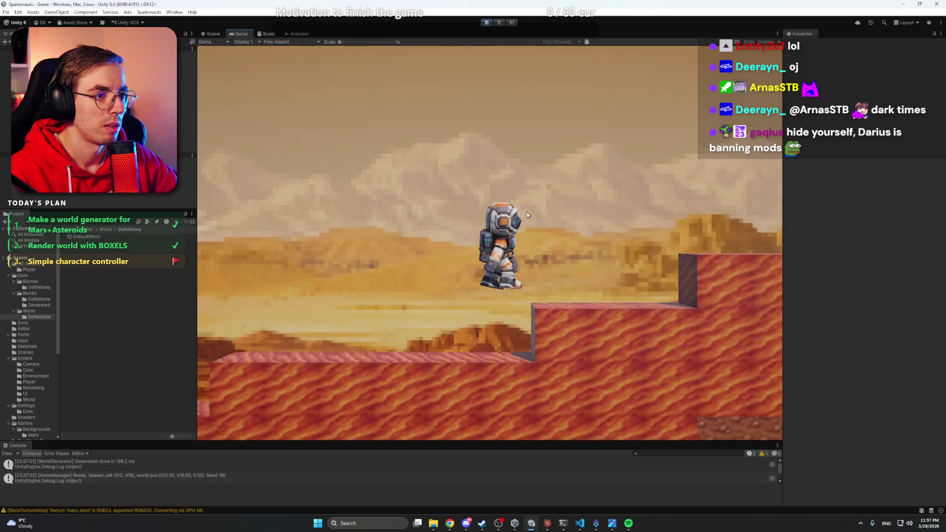
key("space")
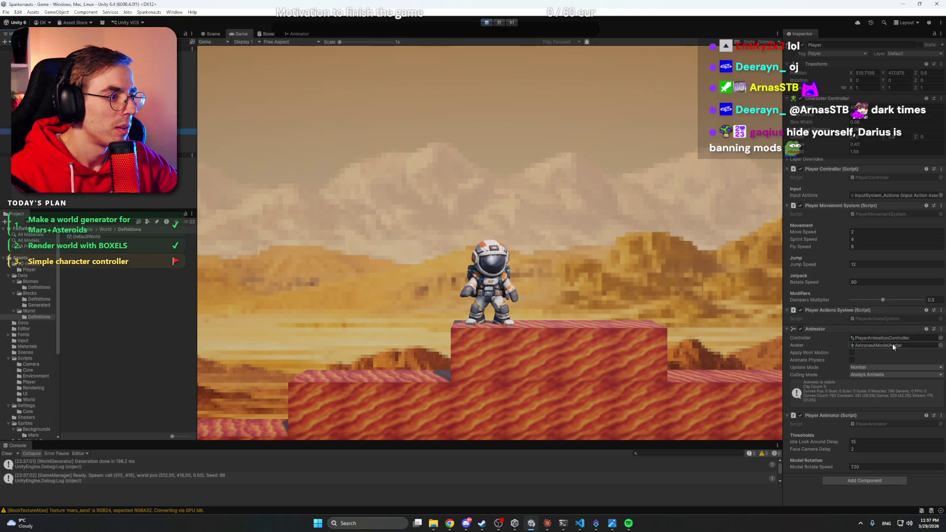
Set Jump Speed to 8 and test a jump onto the platform.
type("8")
left_click(577, 231)
key("space")
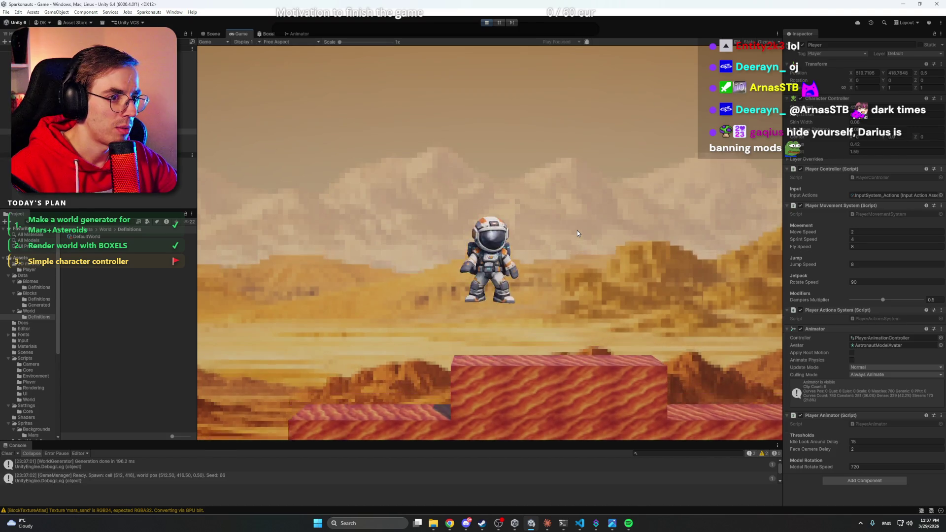
key("d")
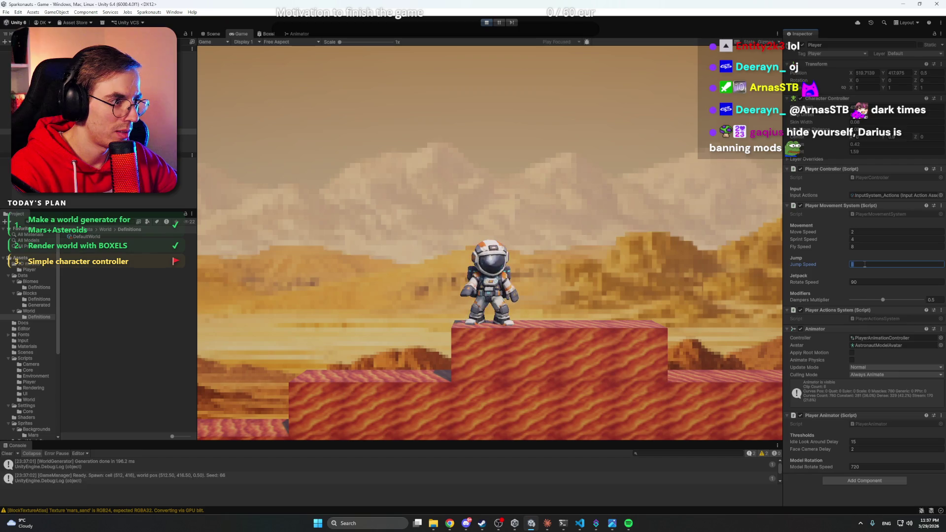
Set Jump Speed to 7, test walking and jumping, then stop play mode.
type("7")
left_click(631, 244)
key("a")
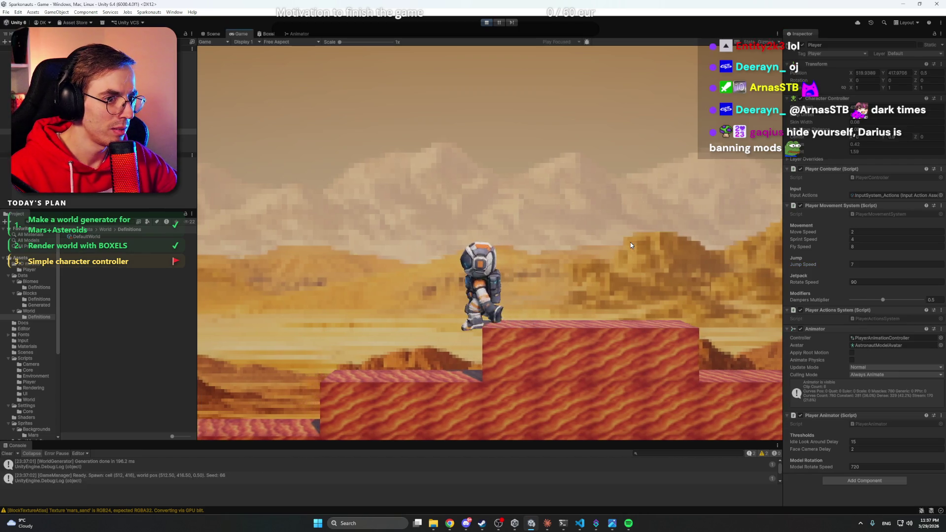
key("a")
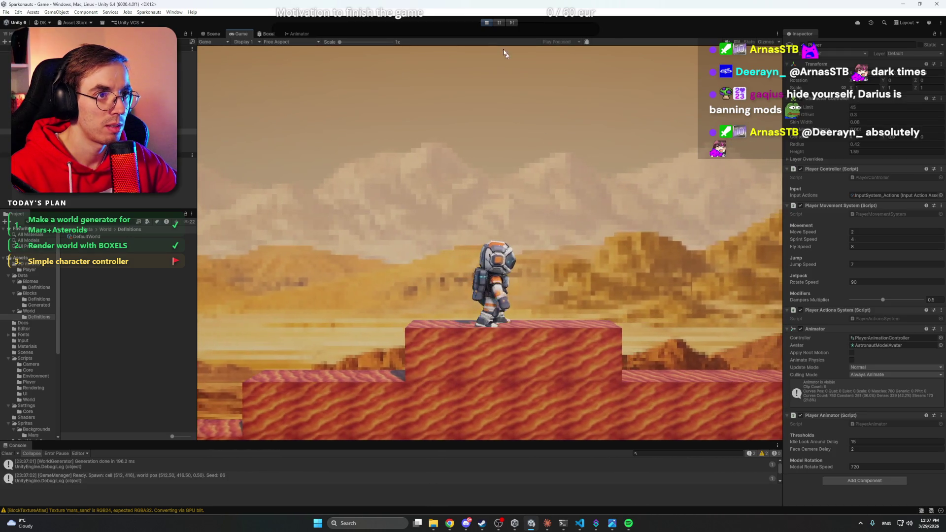
left_click(488, 23)
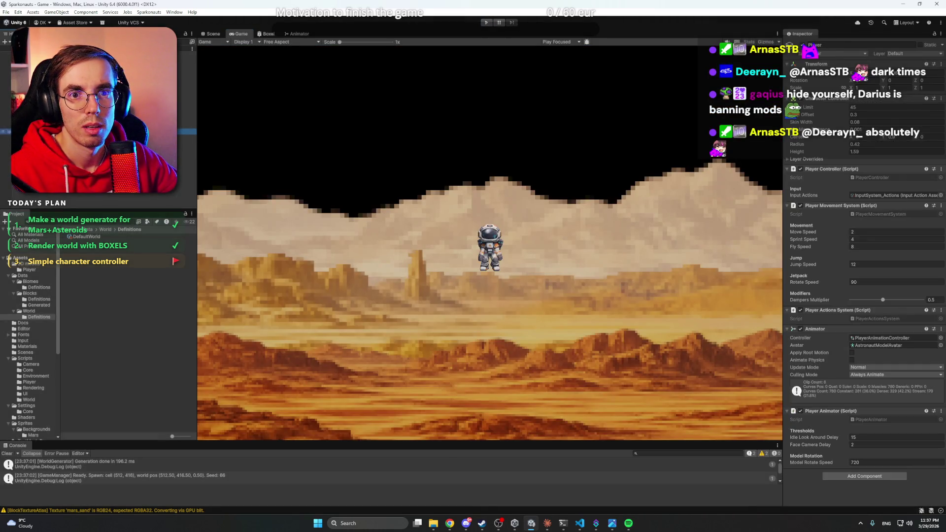
Set Jump Speed to 7 while stopped and start the game again.
left_click(869, 264)
type("7")
key("Return")
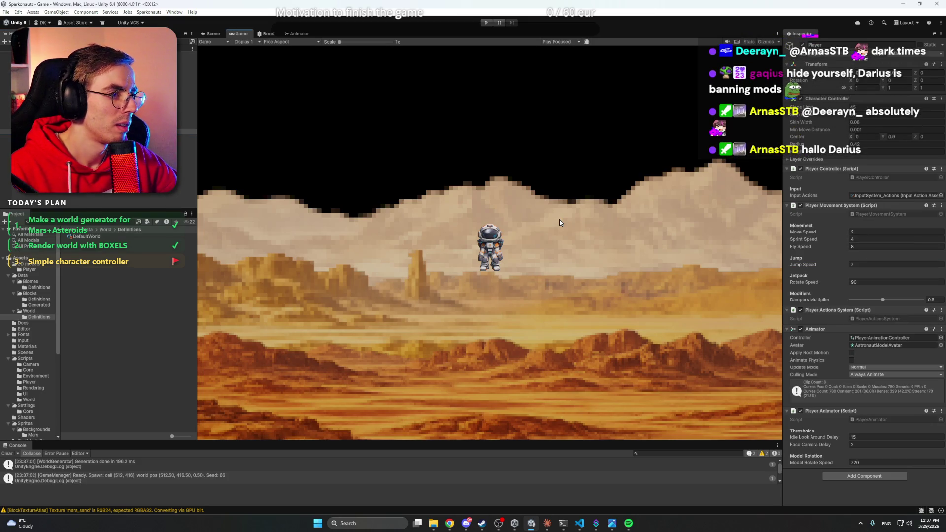
left_click(487, 22)
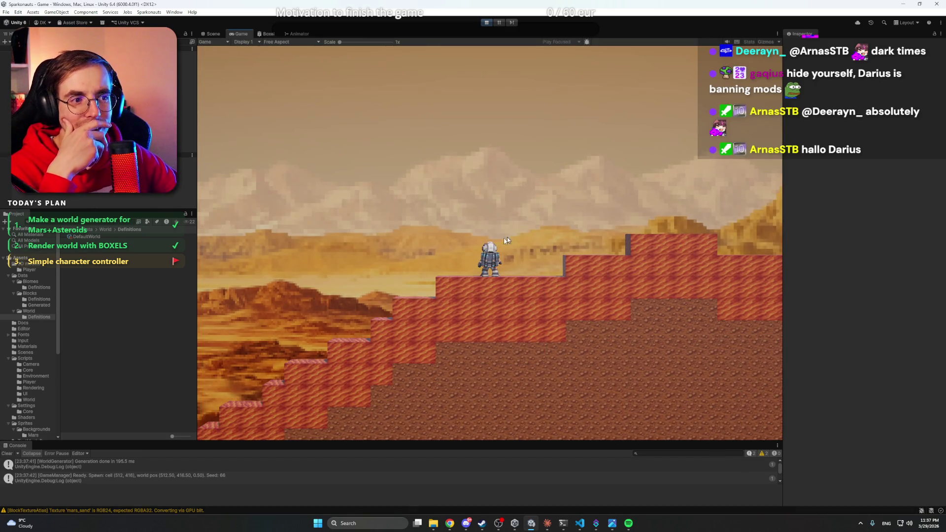
Run the astronaut left and right across the red steps onto the raised block.
key("a")
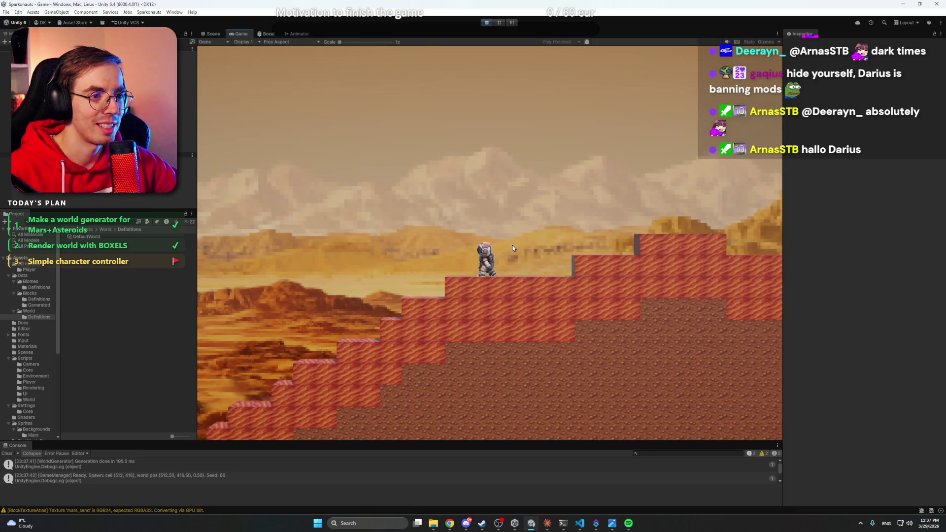
key("a")
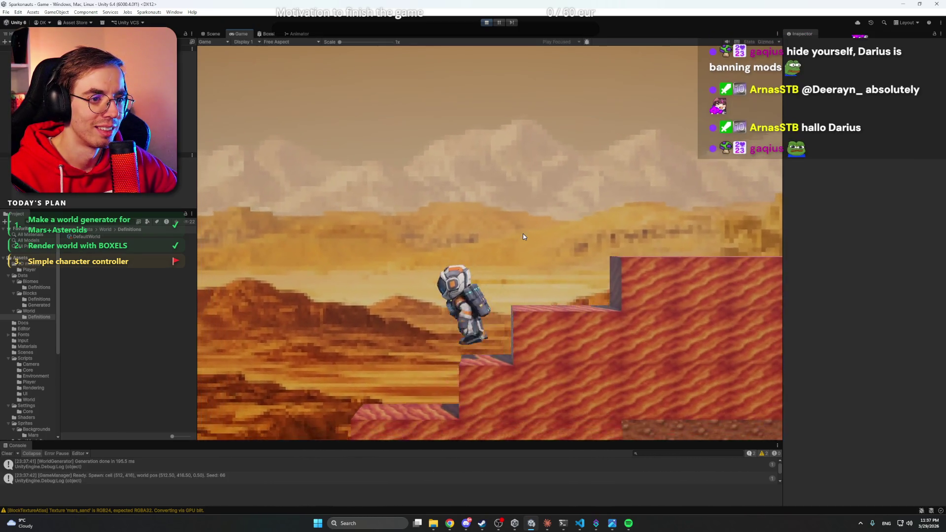
key("d")
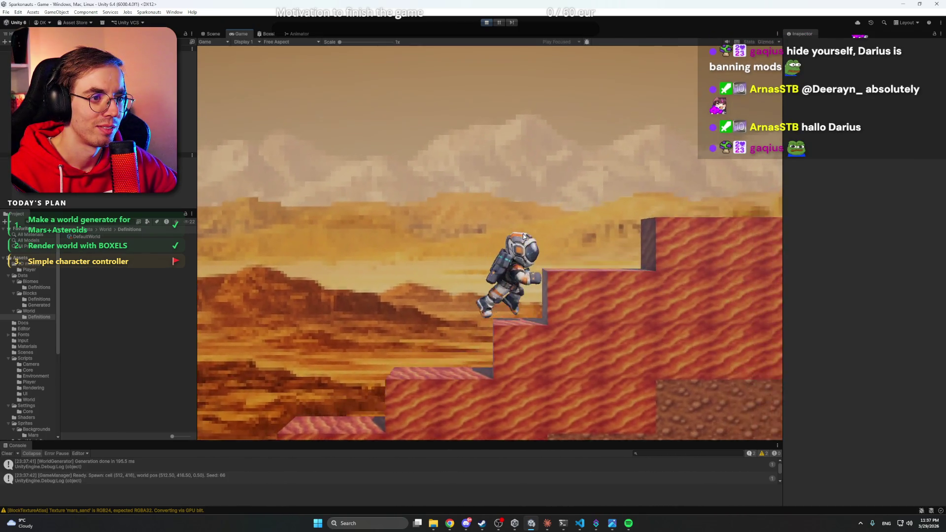
key("a")
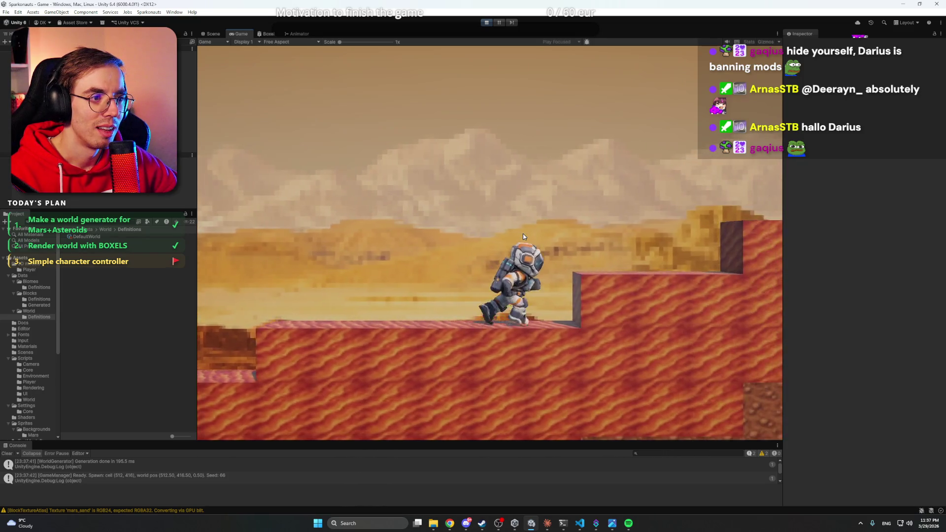
key("d")
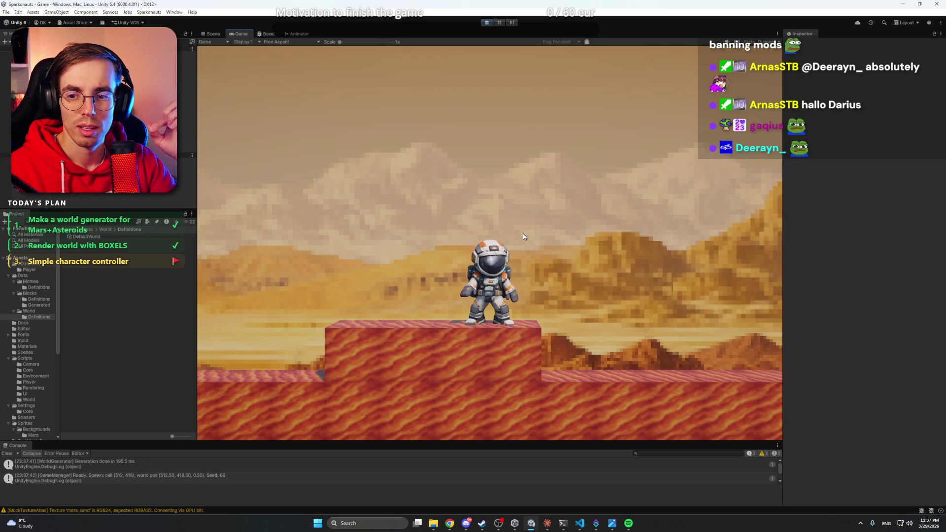
key("a")
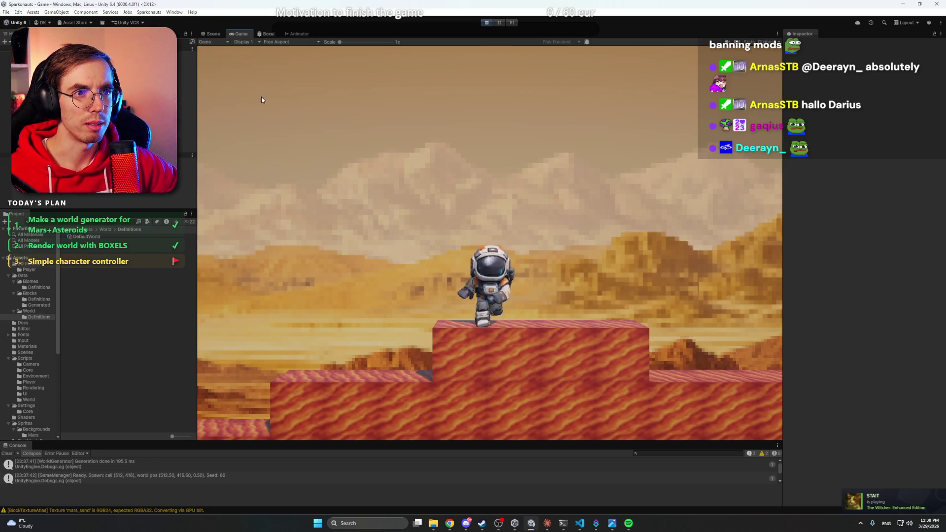
In the Animator, inspect the run-to-Idle transition's SpeedHorizontal condition.
left_click(303, 33)
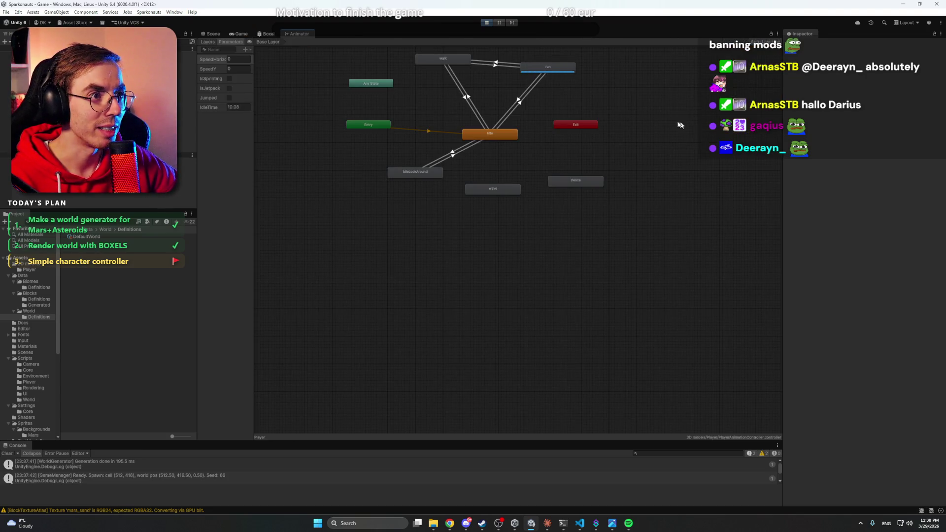
scroll(574, 181, "up", 5)
left_click(512, 129)
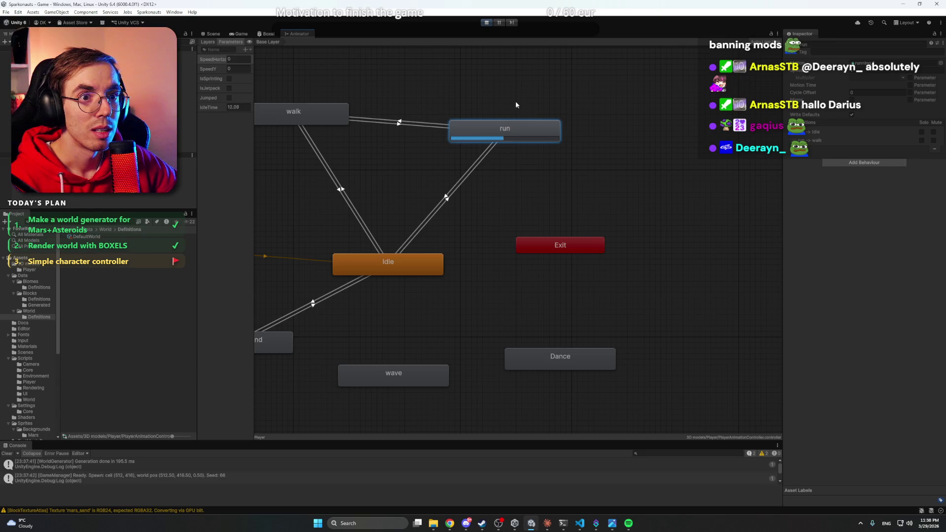
left_click(447, 197)
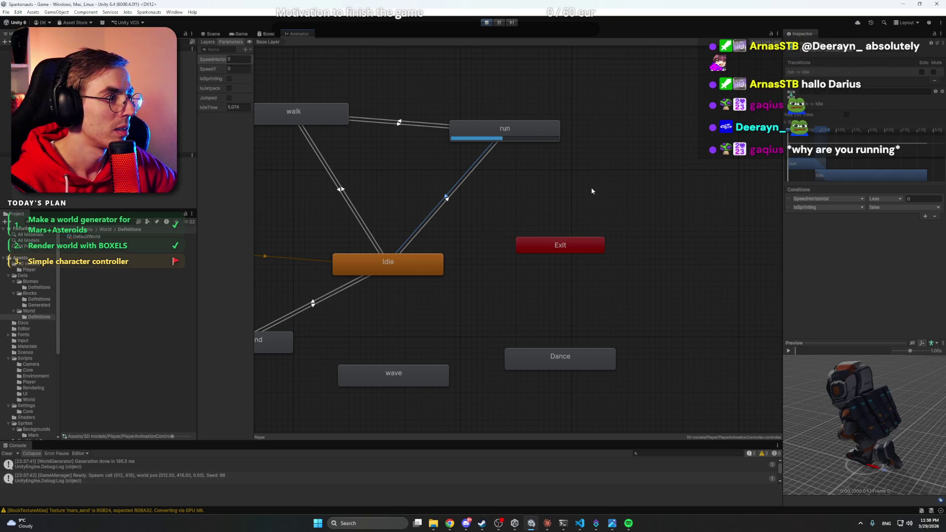
left_click(925, 199)
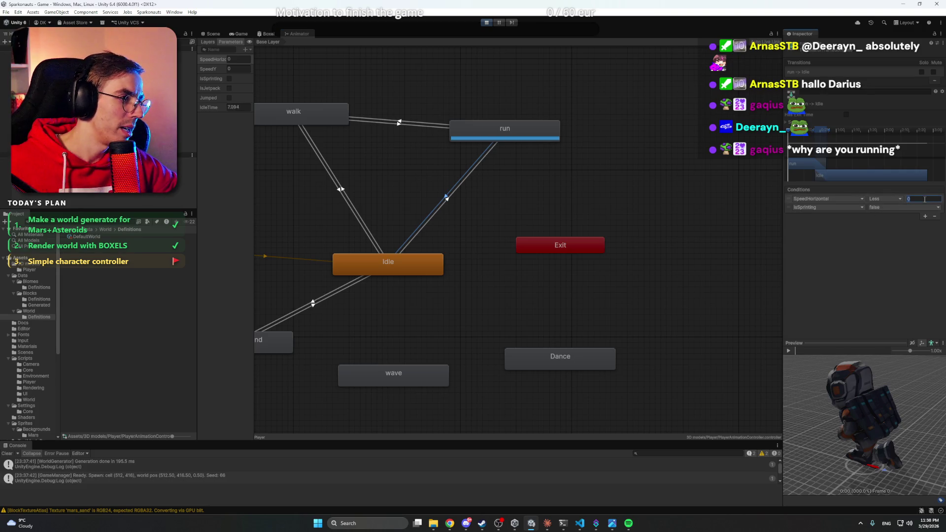
left_click(606, 206)
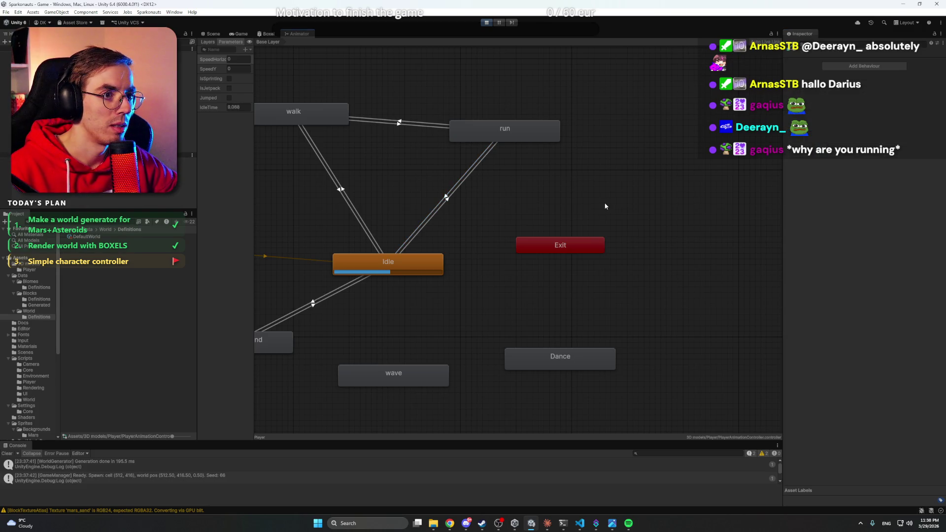
Save the scene, stop the game and restart play mode.
key("ctrl+s")
left_click(486, 23)
left_click(487, 23)
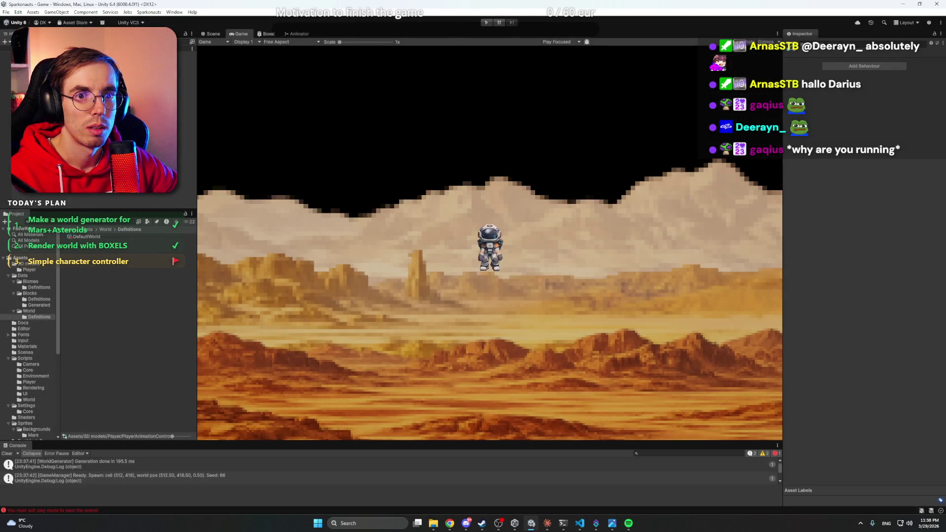
left_click(488, 24)
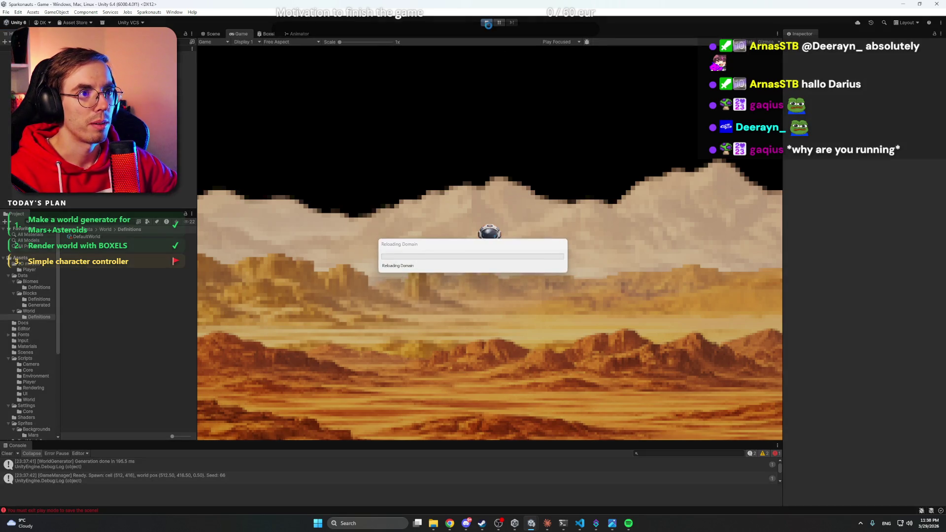
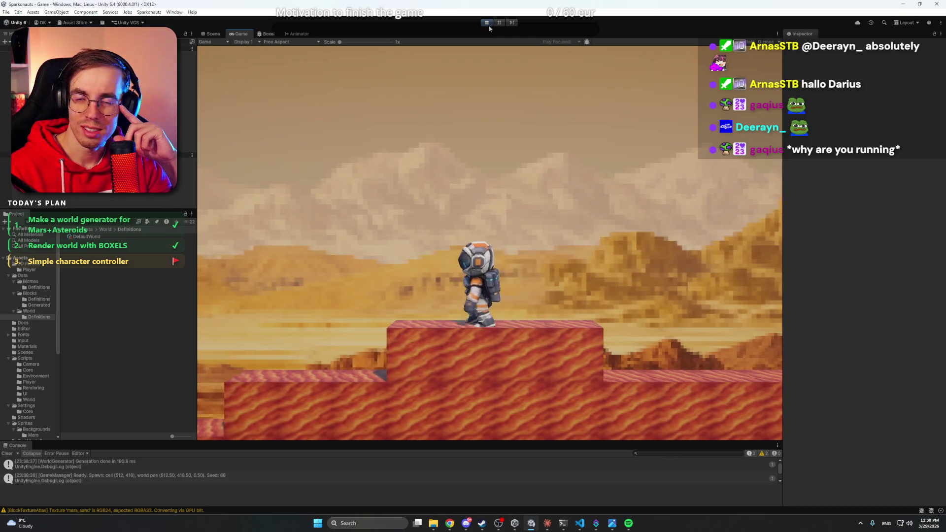
Run the astronaut left and right and jump on and off the raised red voxel ledges.
key("d")
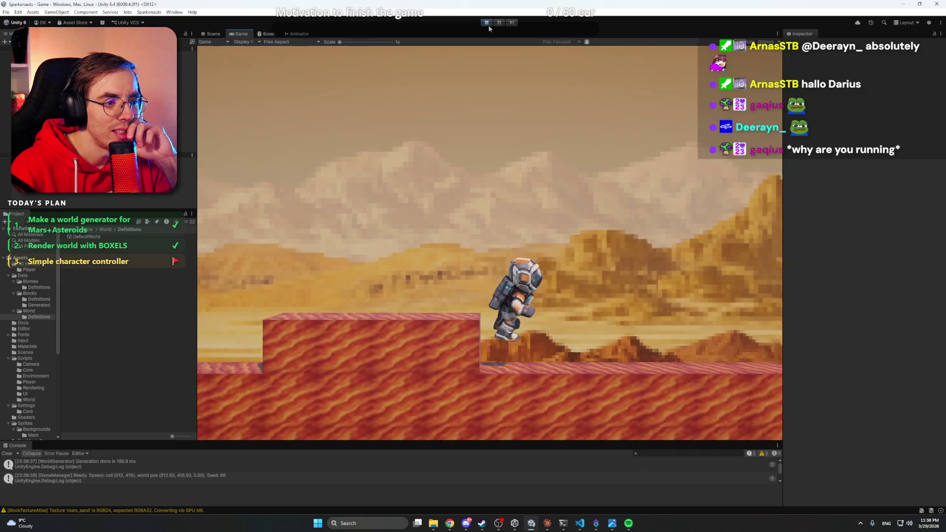
key("a")
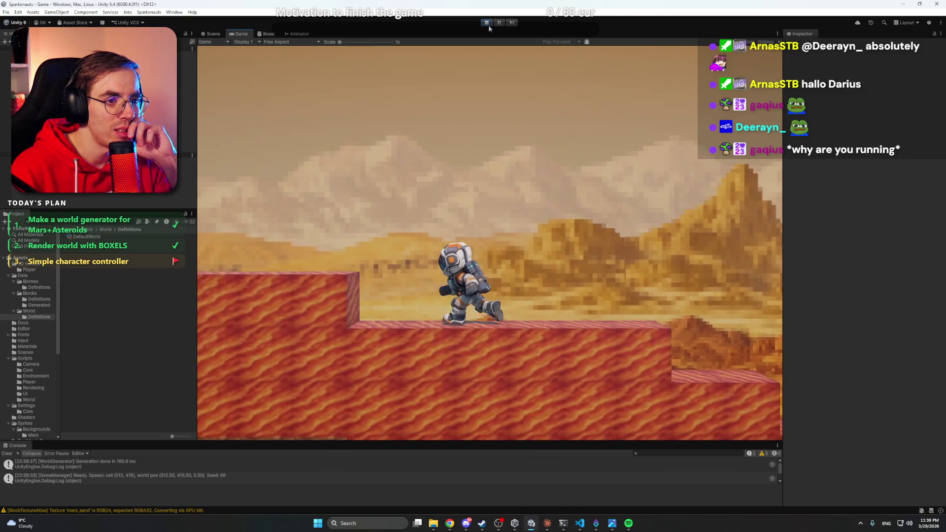
key("a")
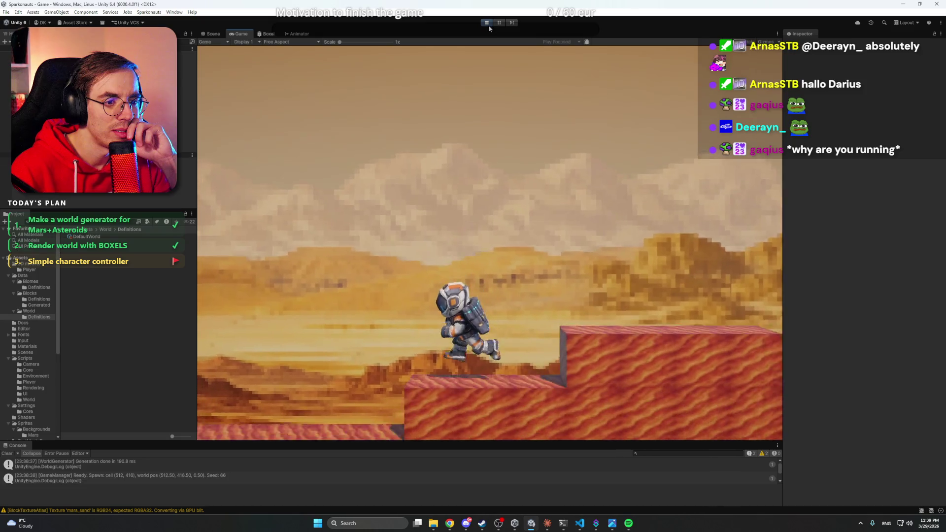
key("d")
key("space")
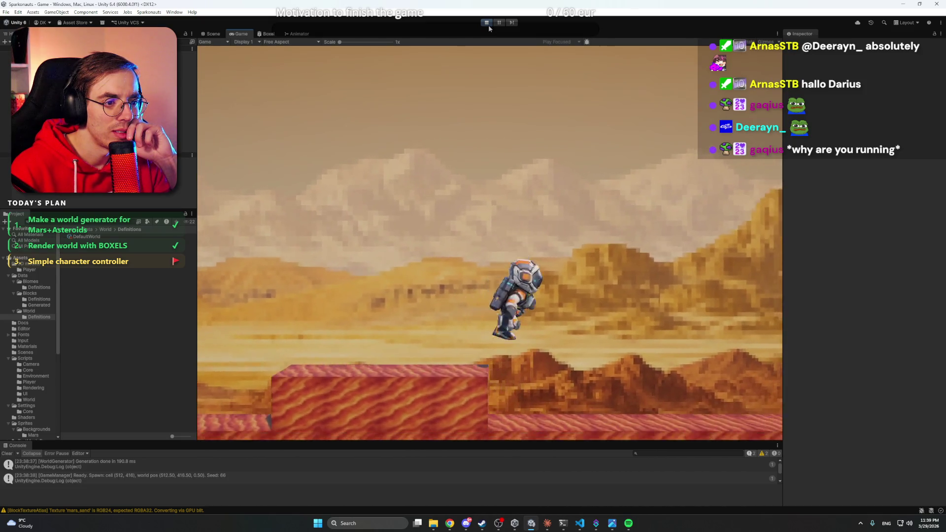
key("a")
key("space")
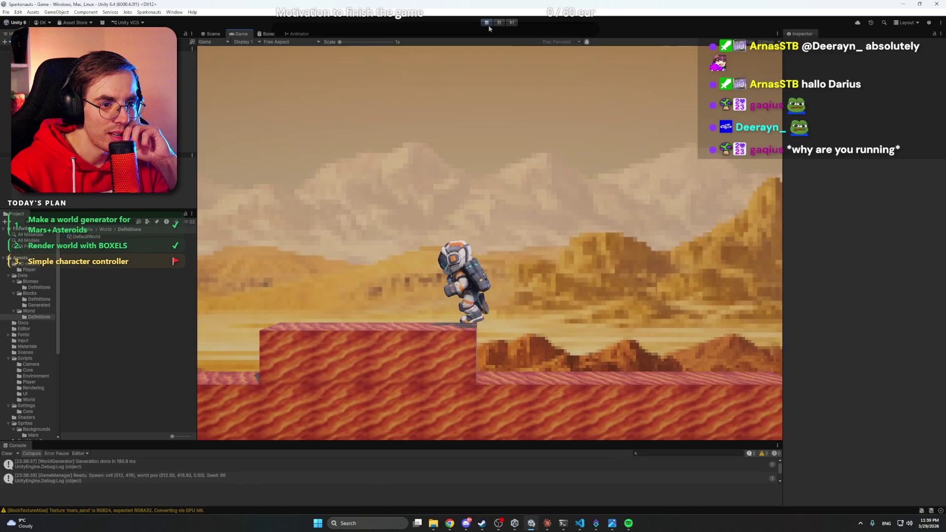
key("a")
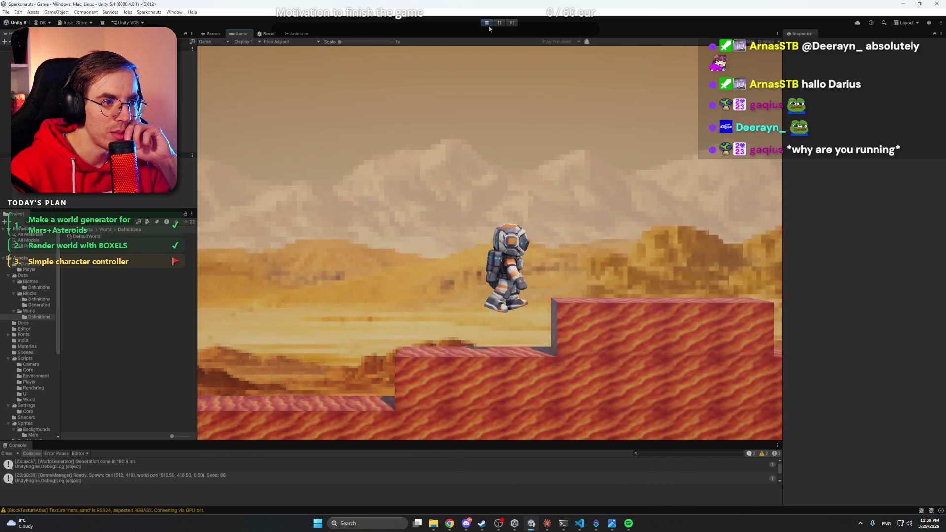
key("d")
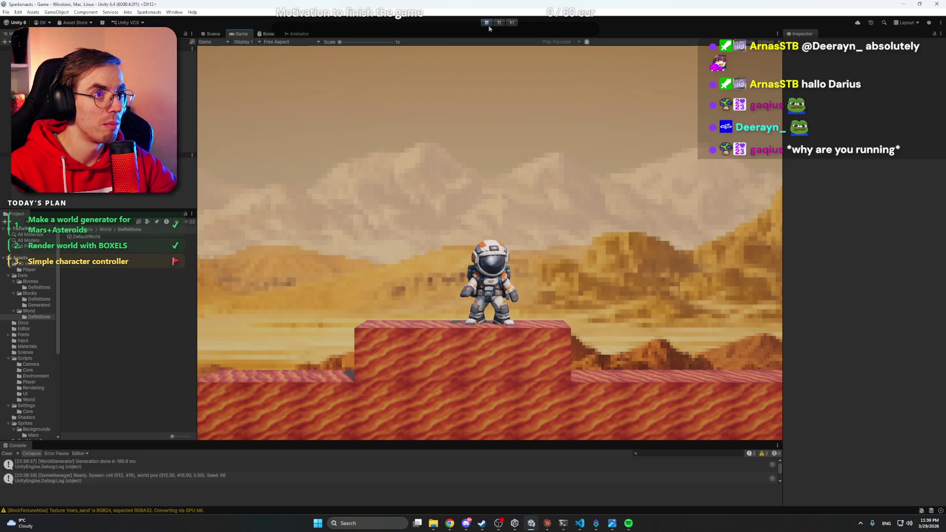
Stop the game, lower the camera's Field of View from 40 to 30, and replay.
left_click(488, 25)
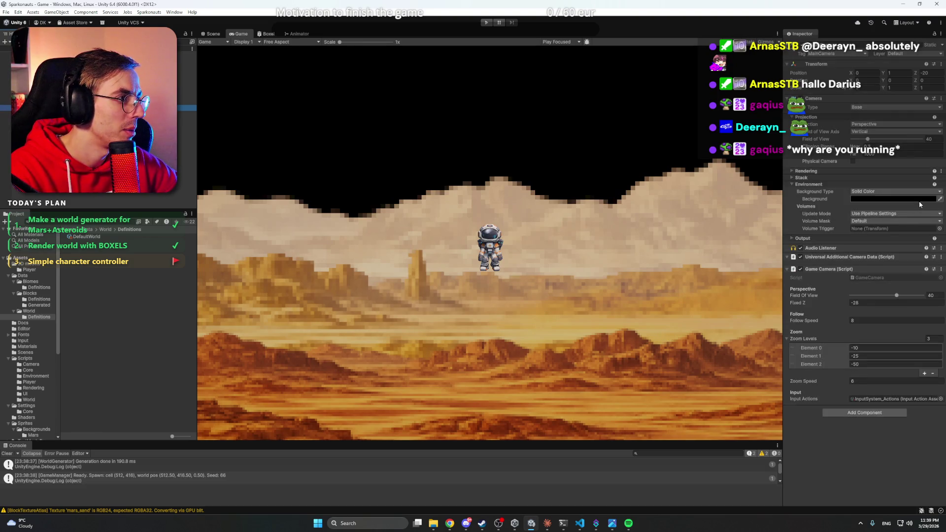
left_click_drag(910, 143, 896, 143)
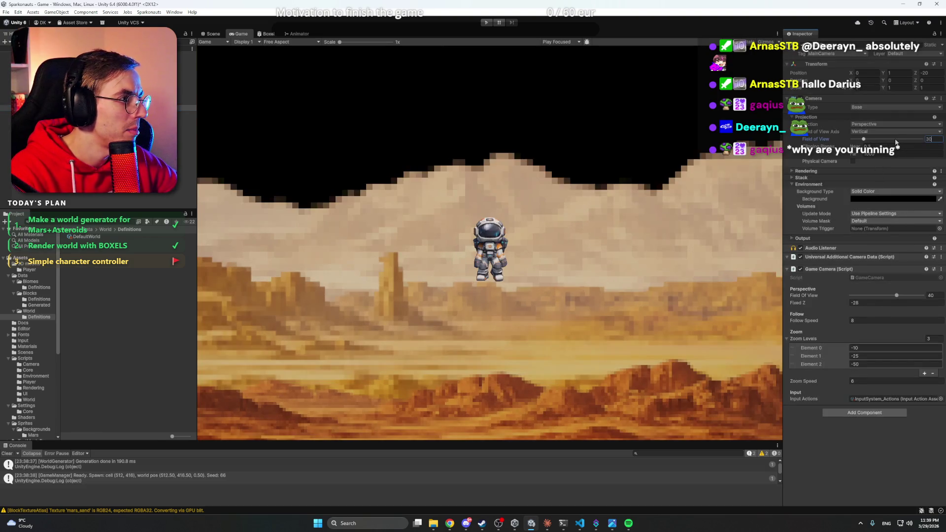
left_click(486, 23)
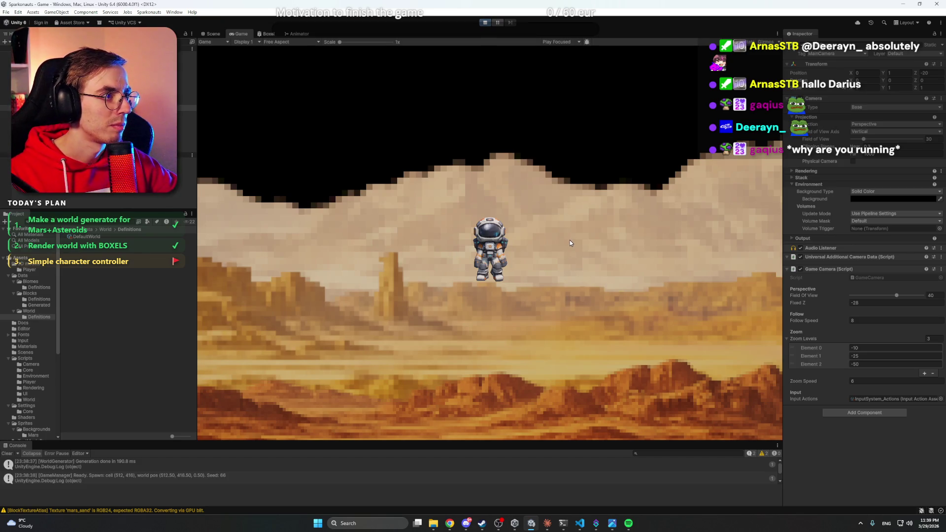
Walk the astronaut right onto the platform, left down the steps, back up, then stop.
key("d")
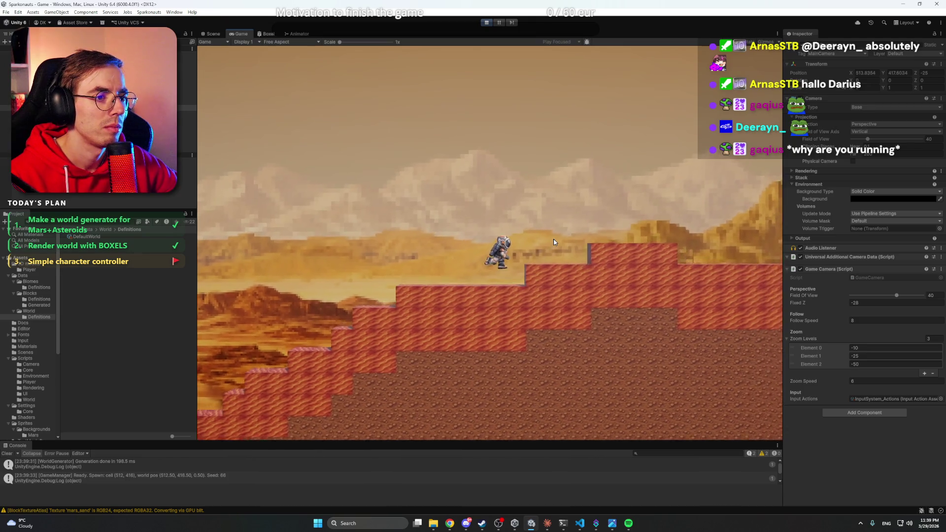
scroll(554, 243, "up", 1)
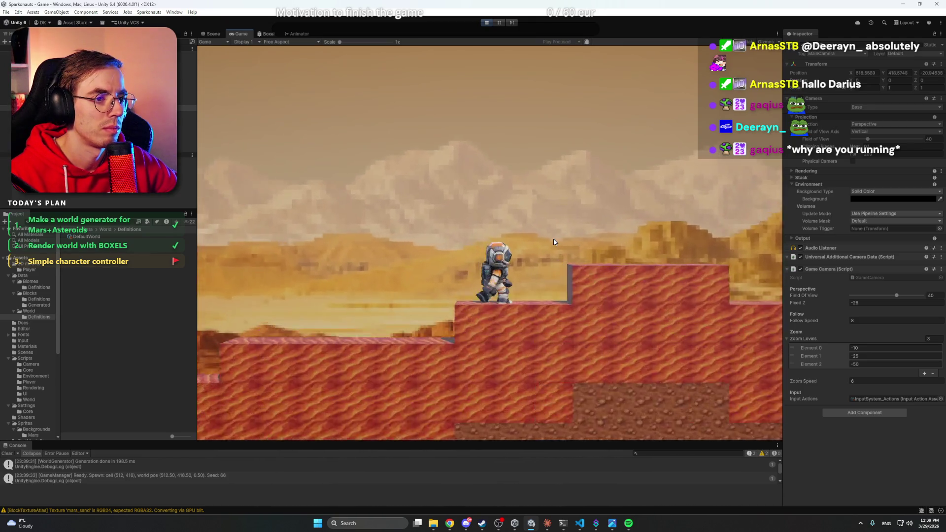
key("d")
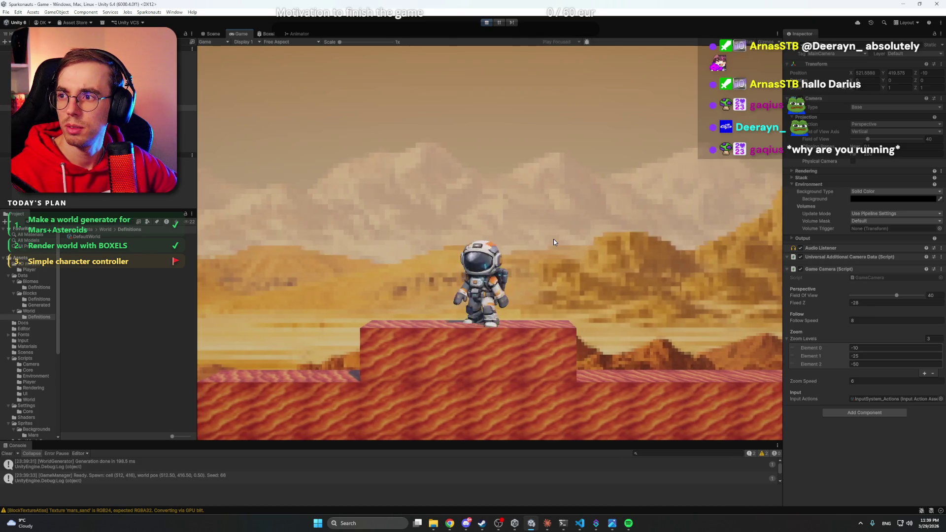
key("a")
key("a")
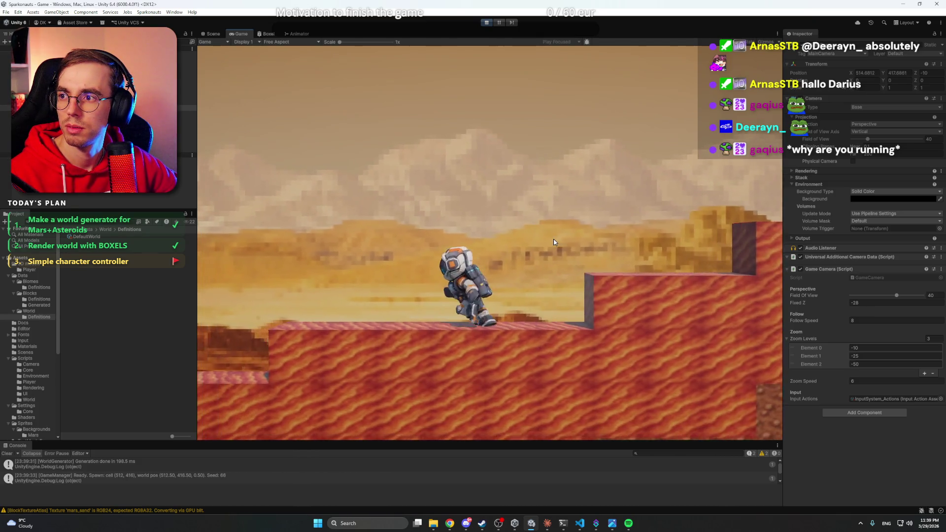
key("a")
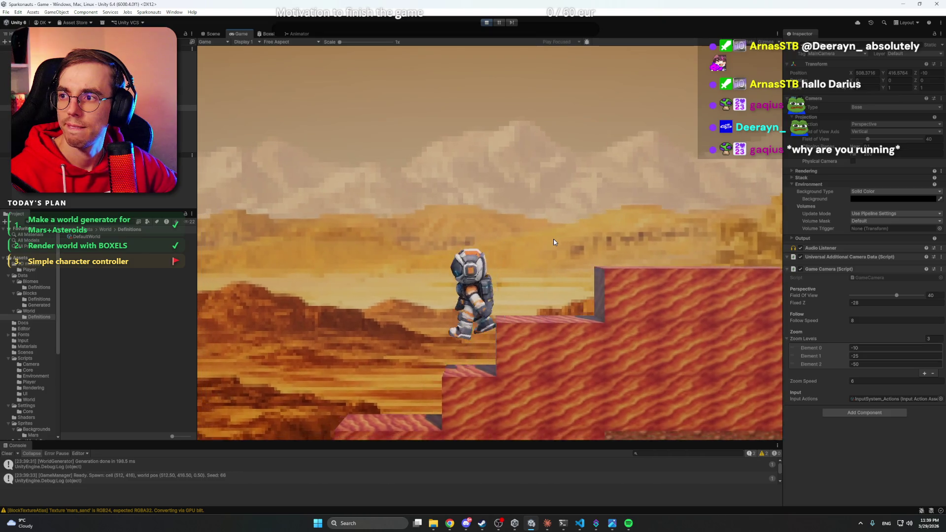
key("a")
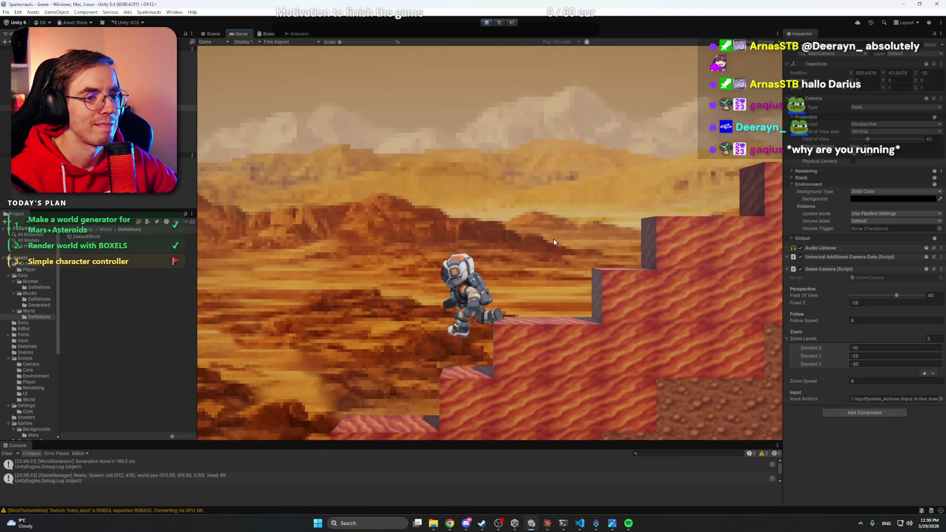
key("a")
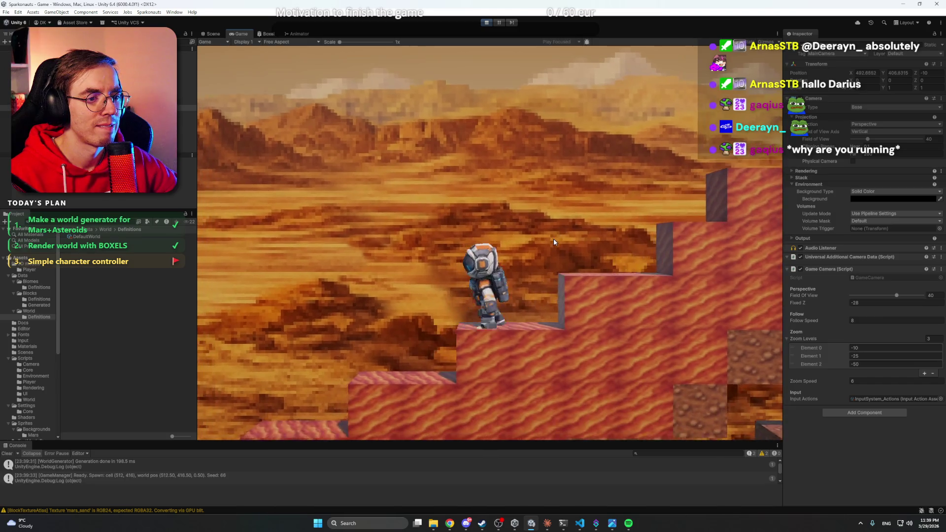
key("d")
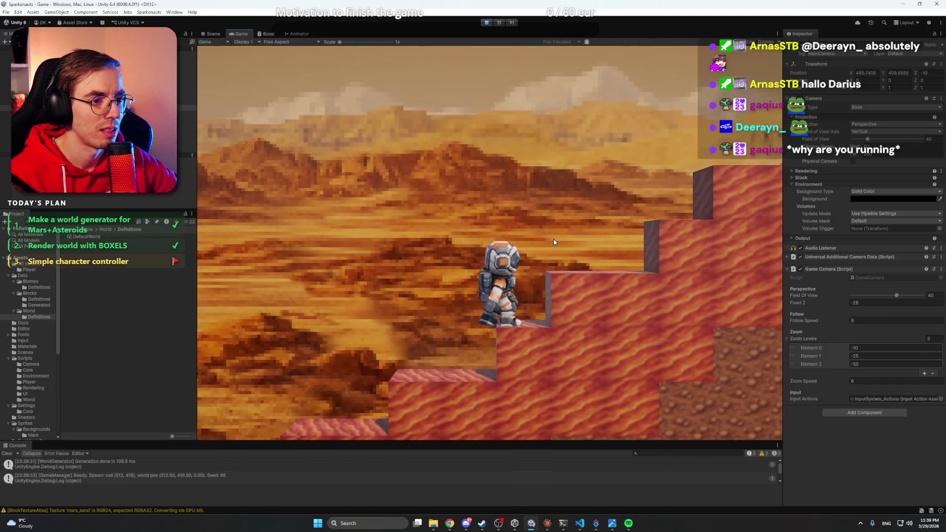
key("d")
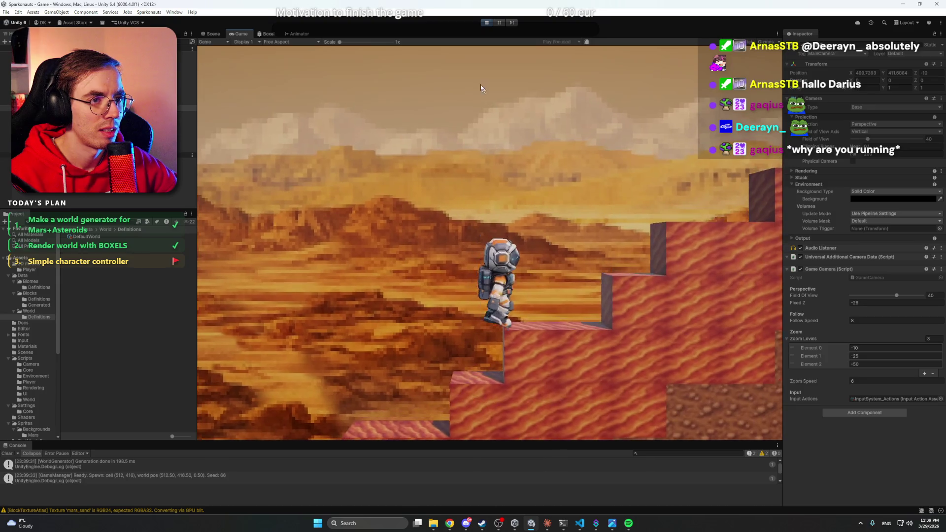
left_click(487, 22)
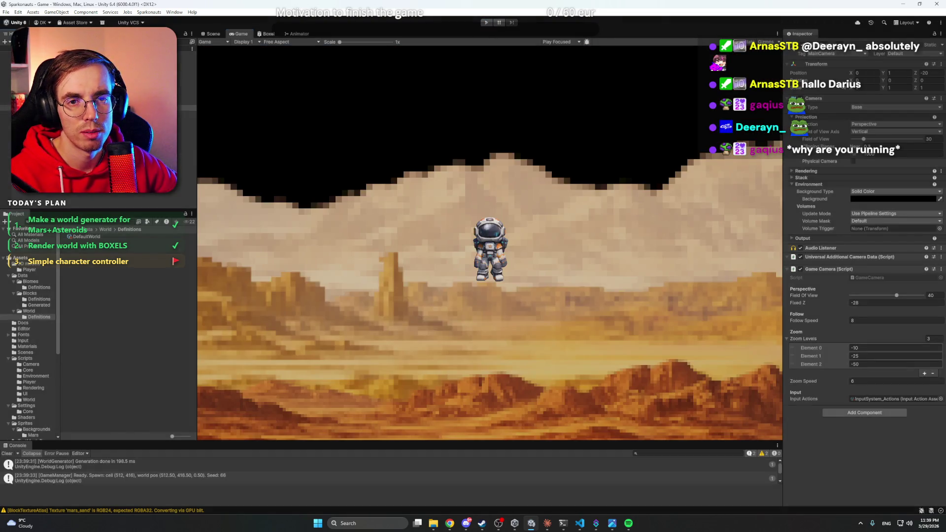
Keep compression set to None for the mars_regolith and mars_sand textures.
scroll(42, 296, "down", 3)
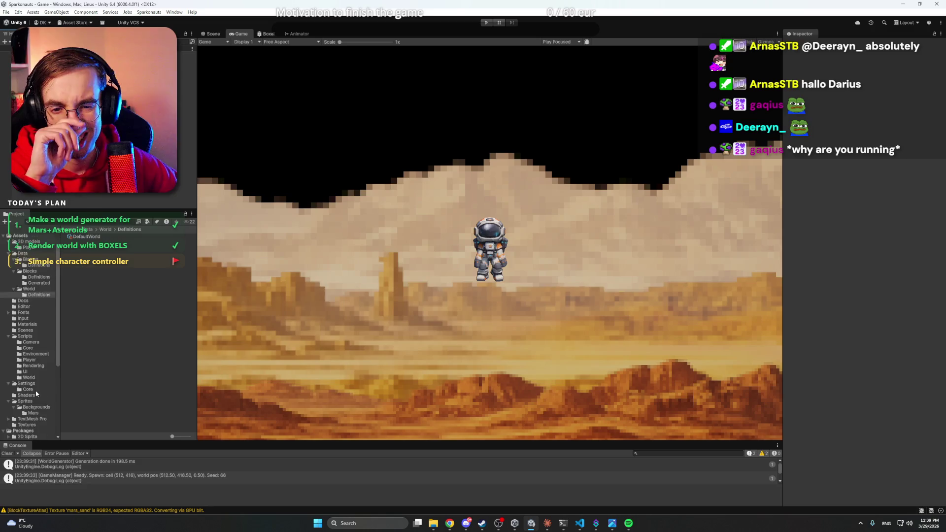
left_click(37, 392)
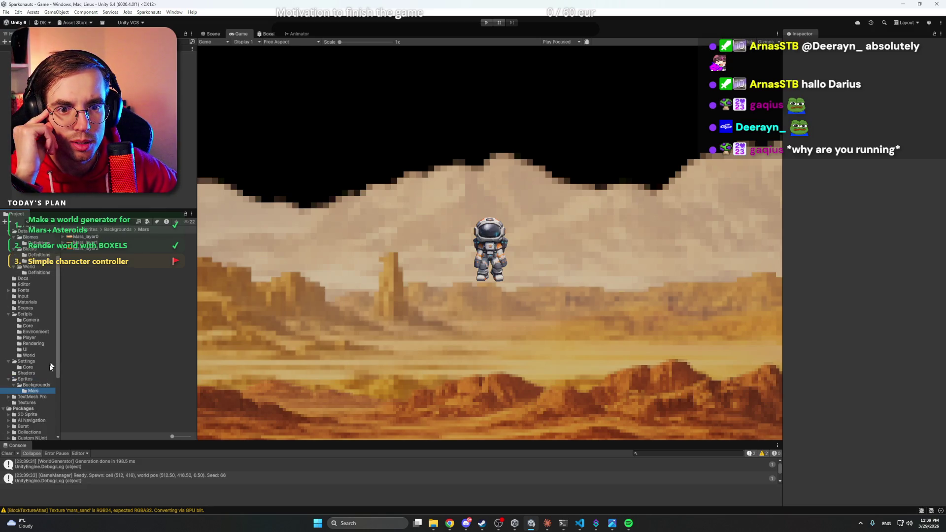
left_click(28, 403)
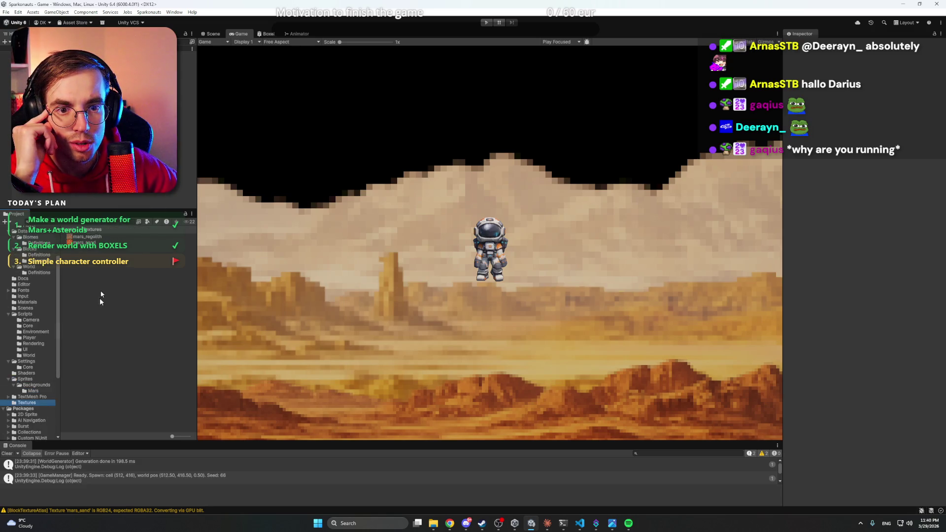
left_click(94, 238)
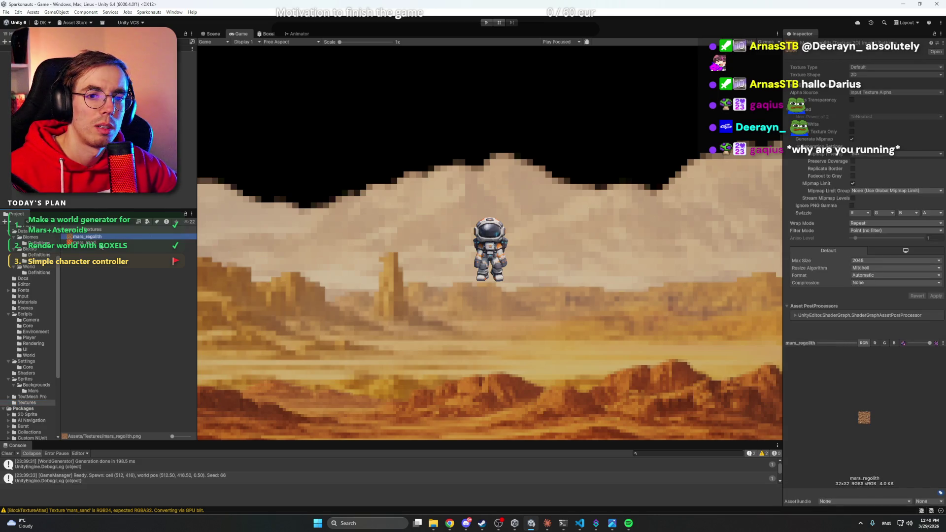
left_click(101, 244, "shift")
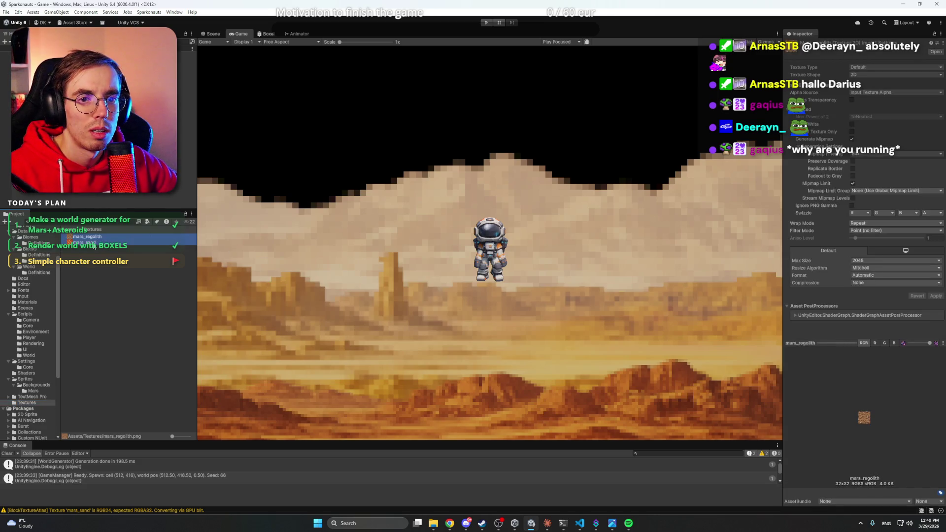
left_click(862, 285)
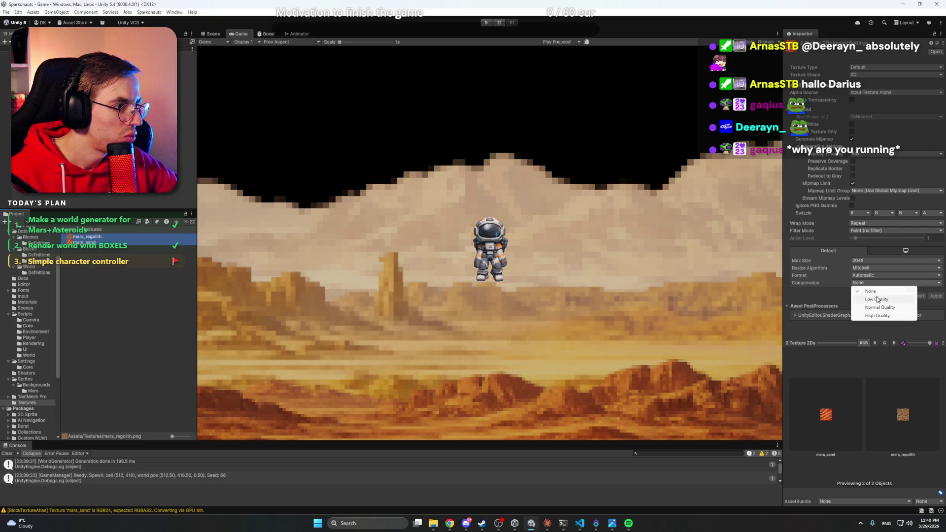
left_click(840, 300)
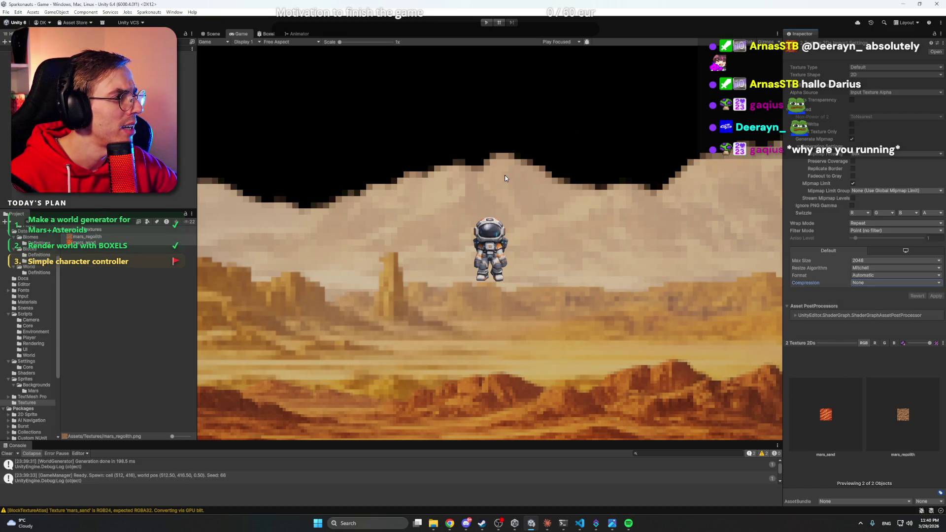
Inspect the BoxelMaterial settings, clear the selection, and start play mode.
left_click(27, 302)
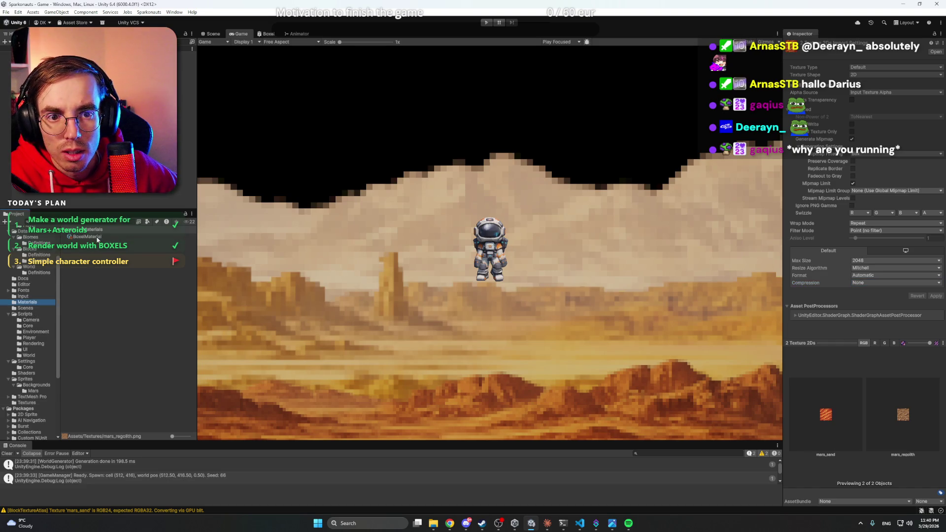
left_click(87, 237)
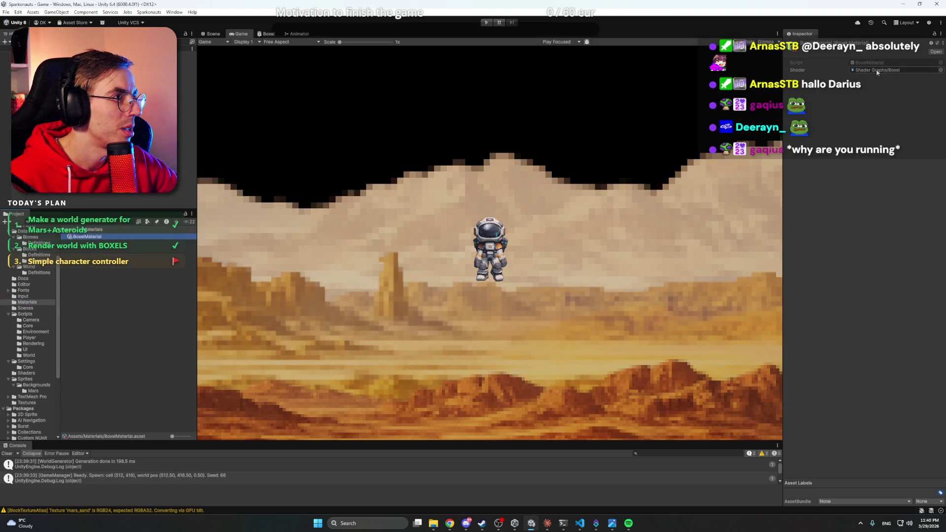
left_click(176, 195)
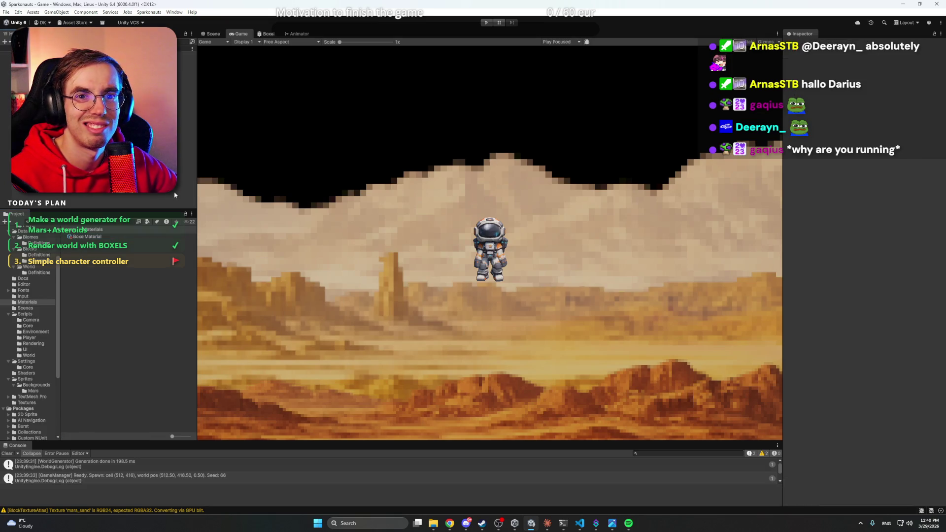
left_click(487, 23)
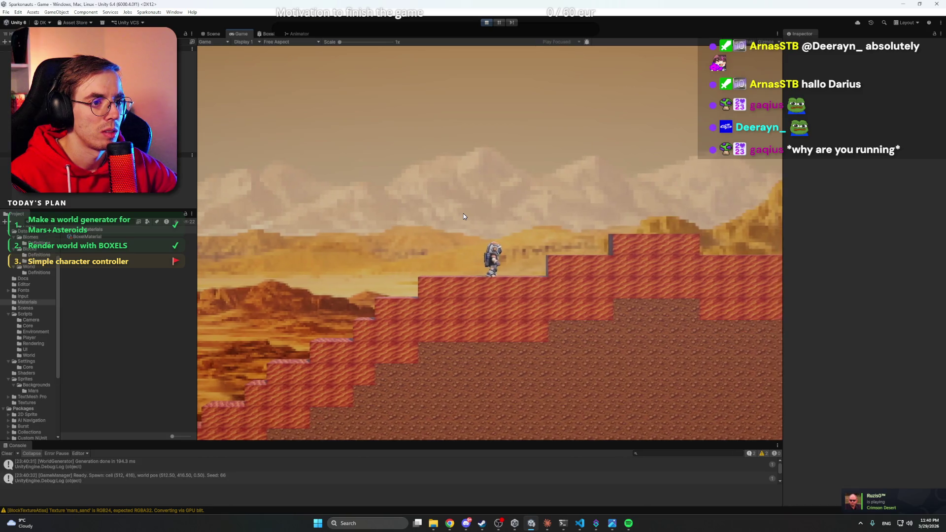
Run the astronaut right and jump it up and left over the stepped terrain, then switch to Claude.
key("d")
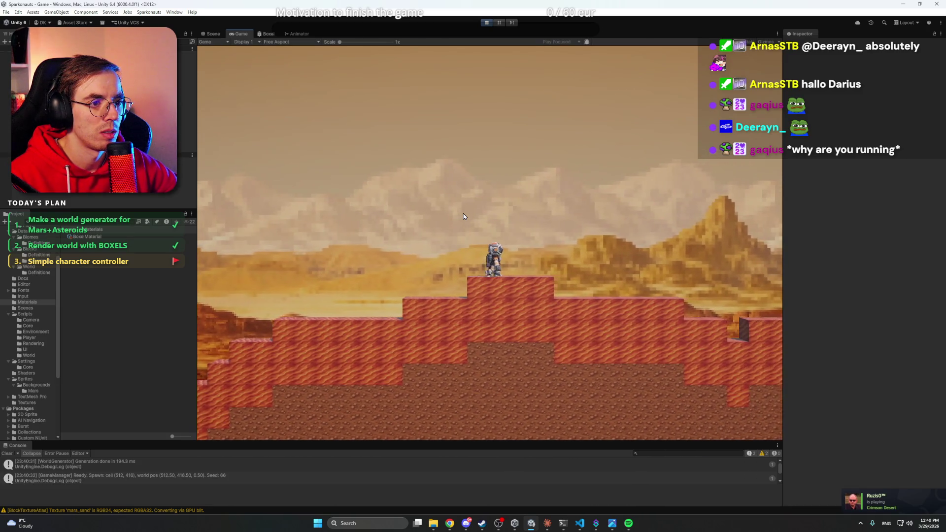
key("space")
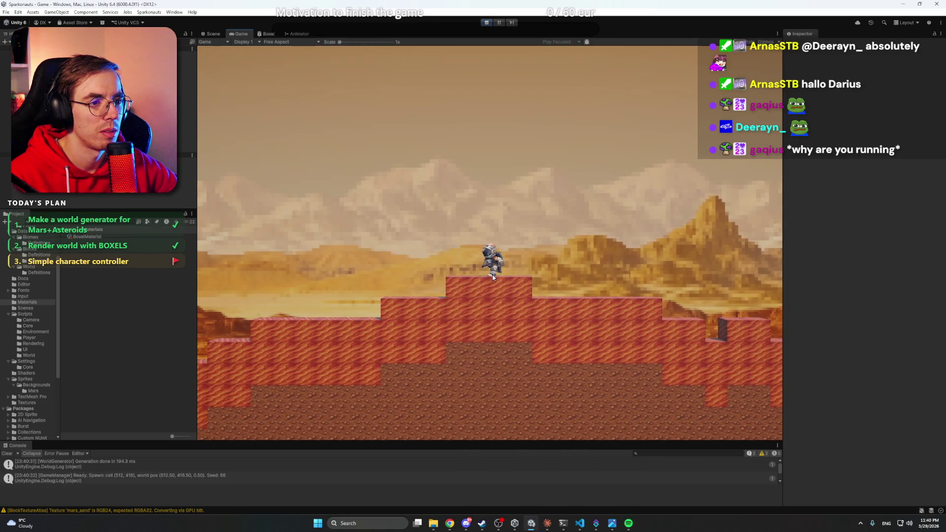
key("space")
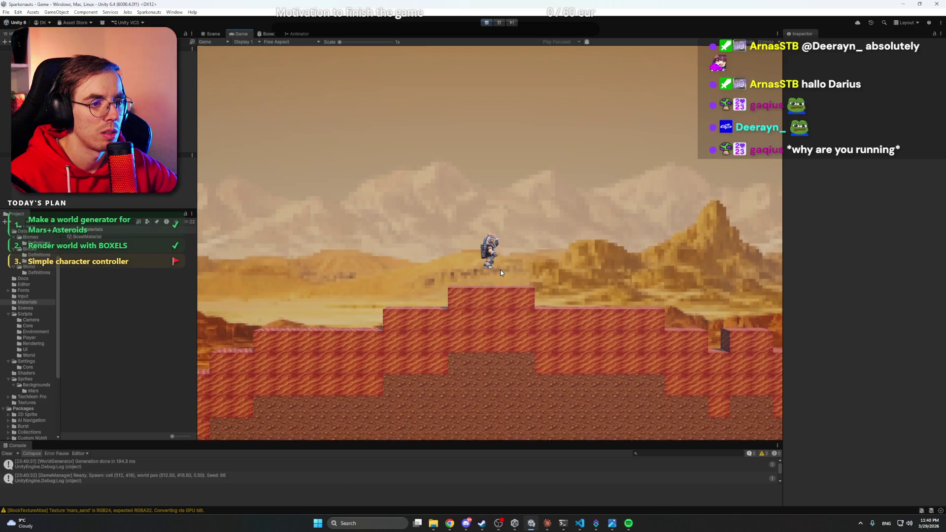
key("a")
key("space")
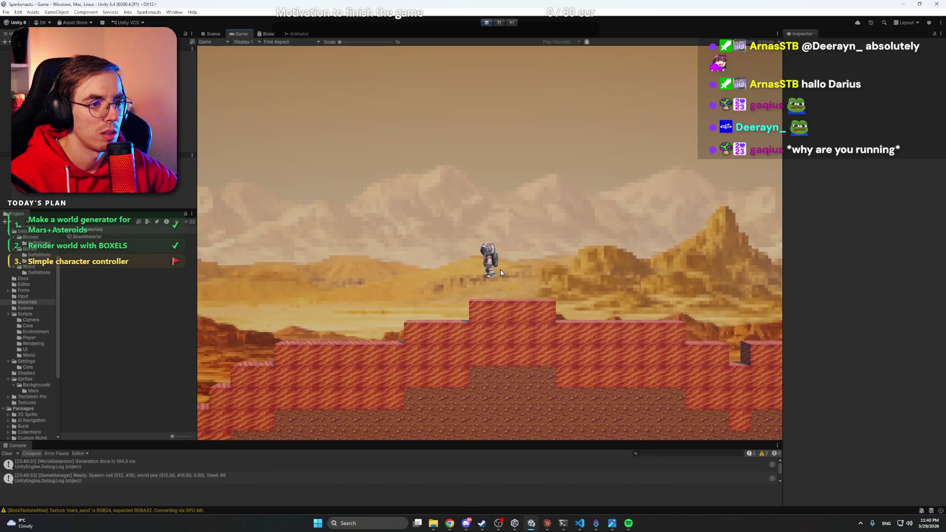
left_click(548, 523)
Ask Claude to make the astronaut face the camera when flying (OnGround false) or jetpacking.
left_click(555, 474)
type("When the pla")
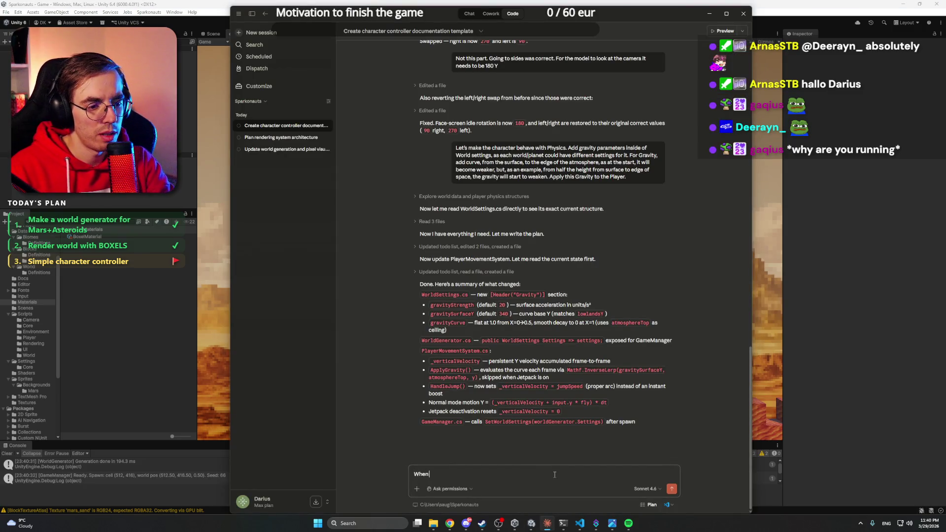
type("yer is")
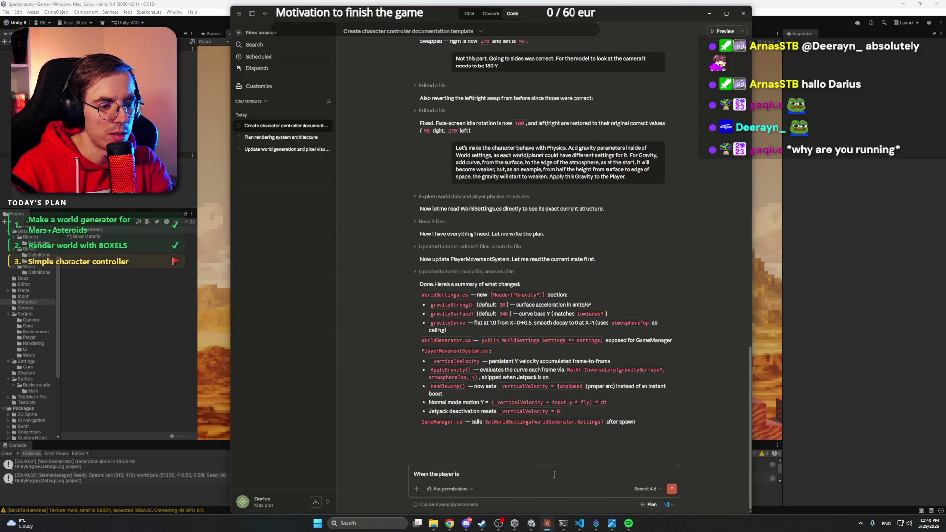
type(" flying (nd")
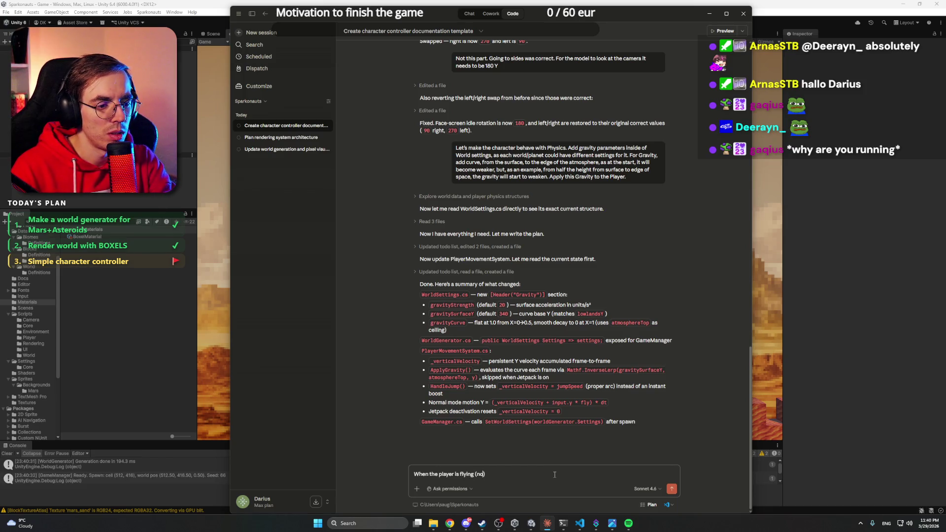
key("BackSpace")
key("BackSpace")
key("BackSpace")
type("NotO")
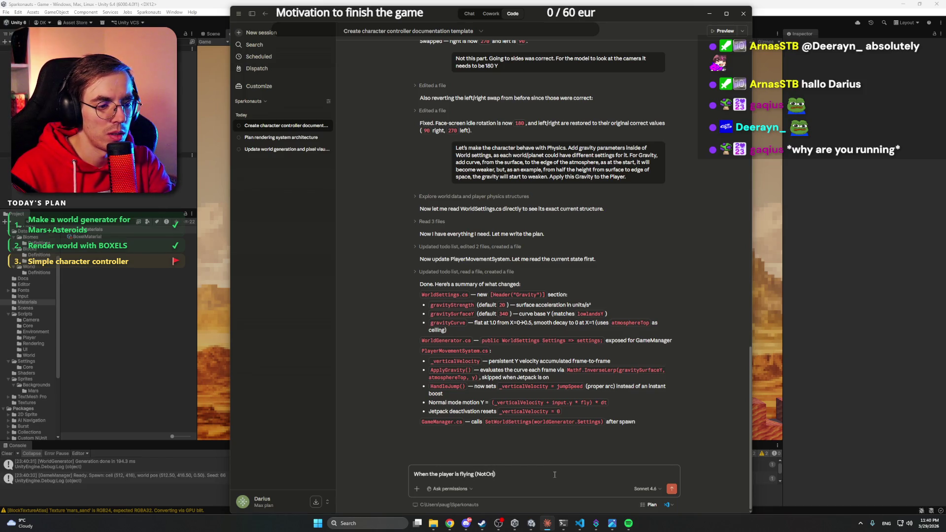
key("BackSpace")
key("BackSpace")
type("OnGro")
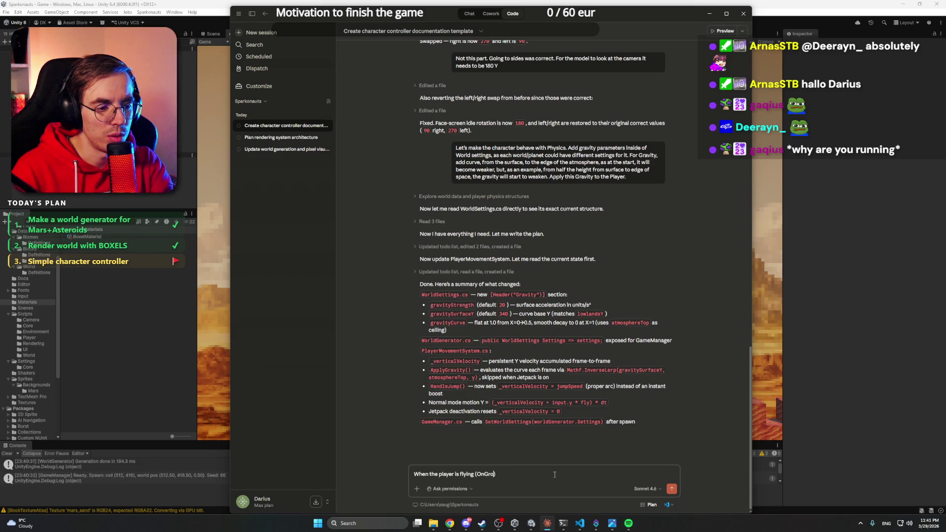
type("und false),")
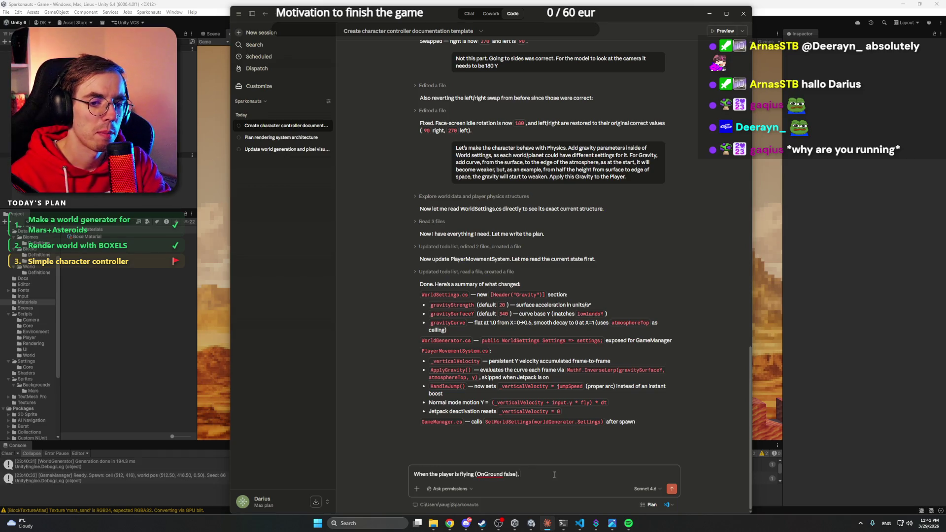
type(" animator")
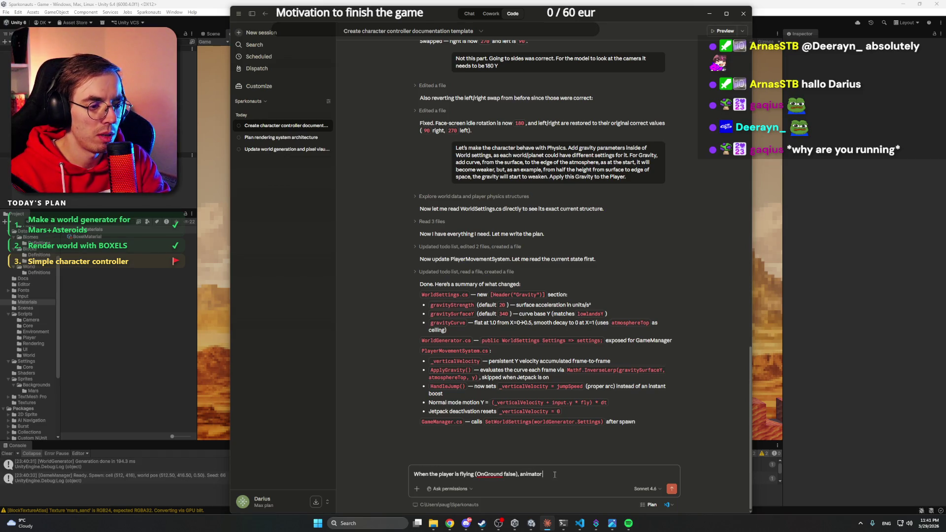
type(" should always be looking")
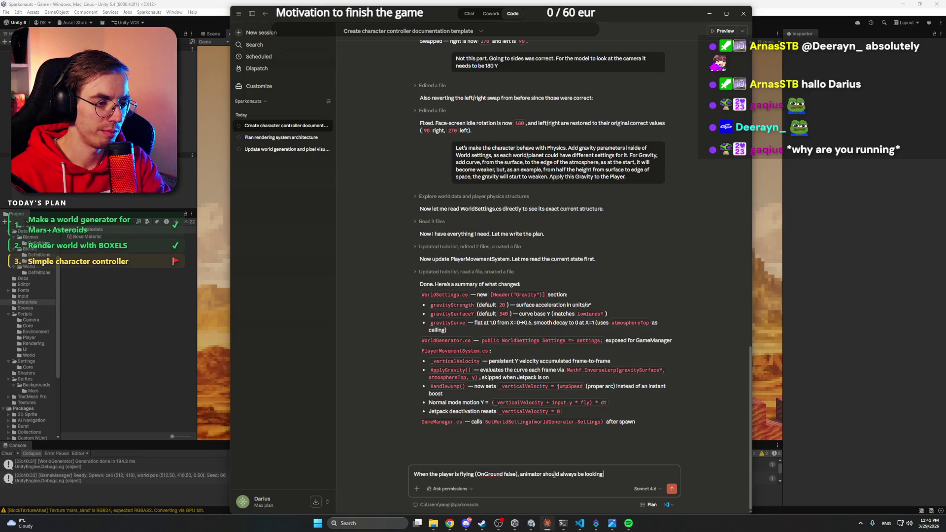
type("forwa")
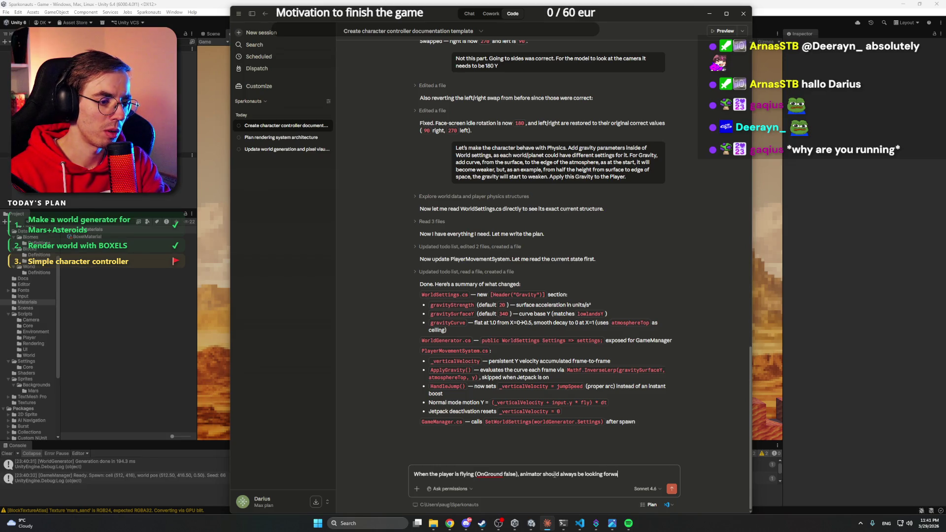
type("rd to camera.")
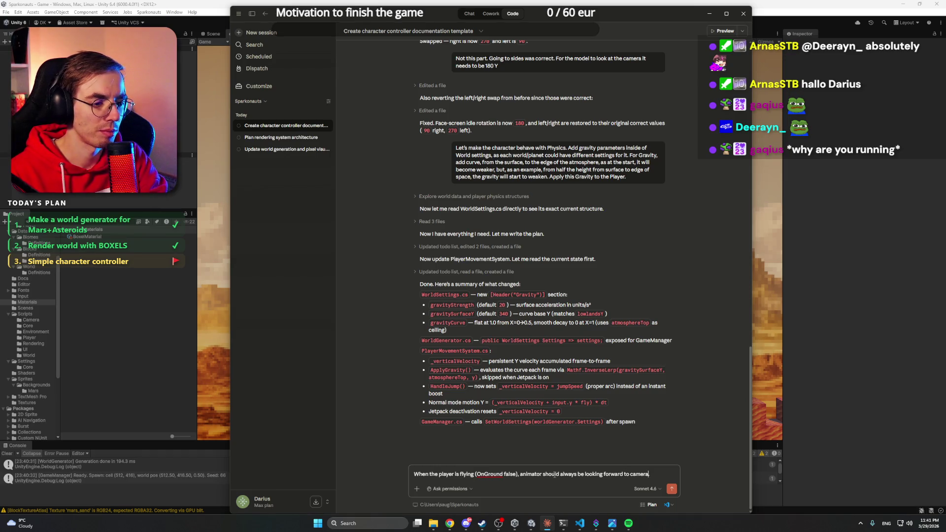
type(" Also applies to the Jetp")
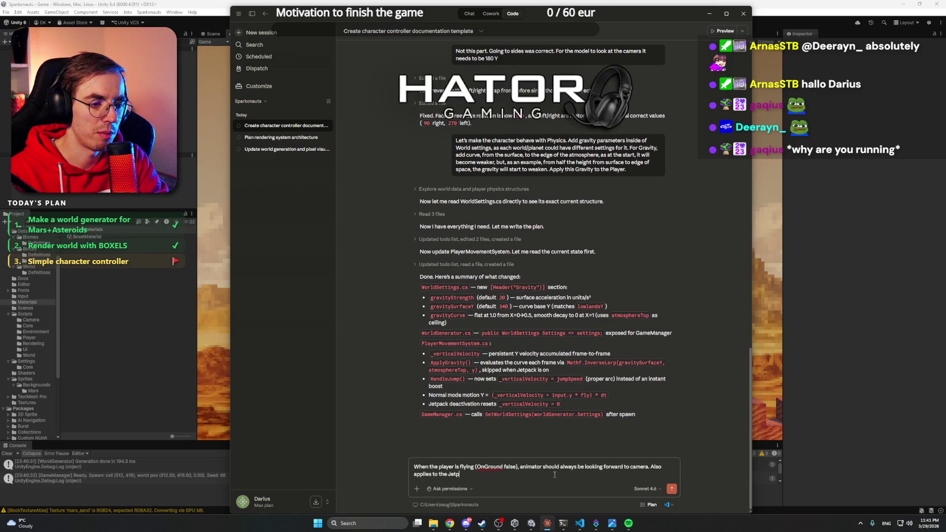
type("ack mode.")
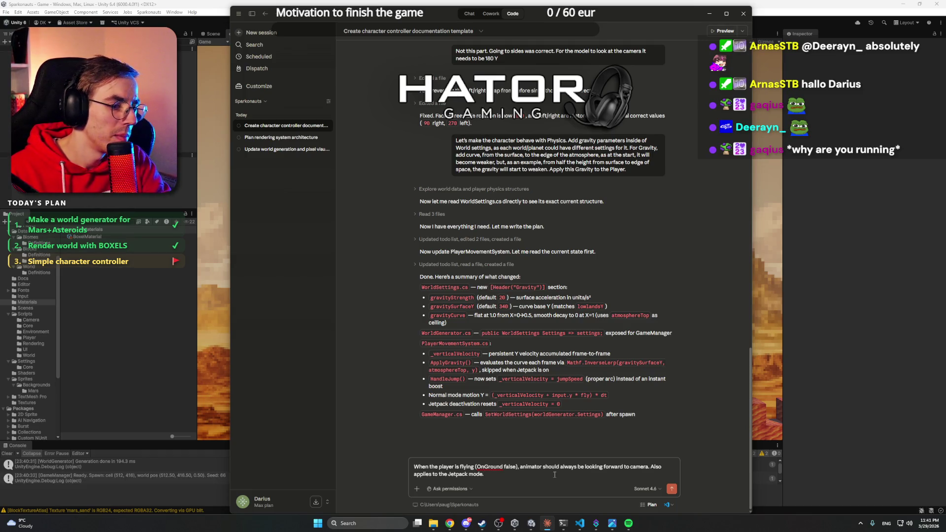
Add a request for pixel-art filtering in the Boxel shader, send it, and return to Unity.
key("shift+Return")
type("Anothe")
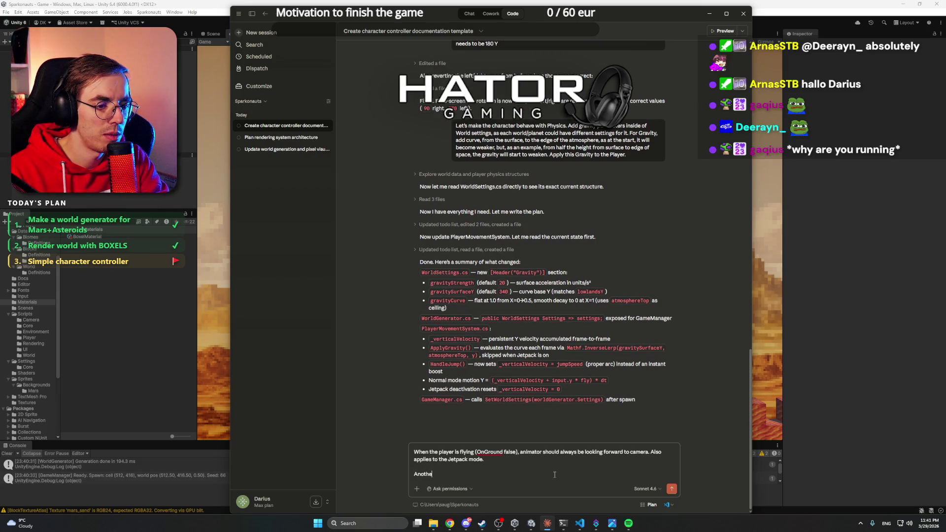
type("r thing -> Boxel")
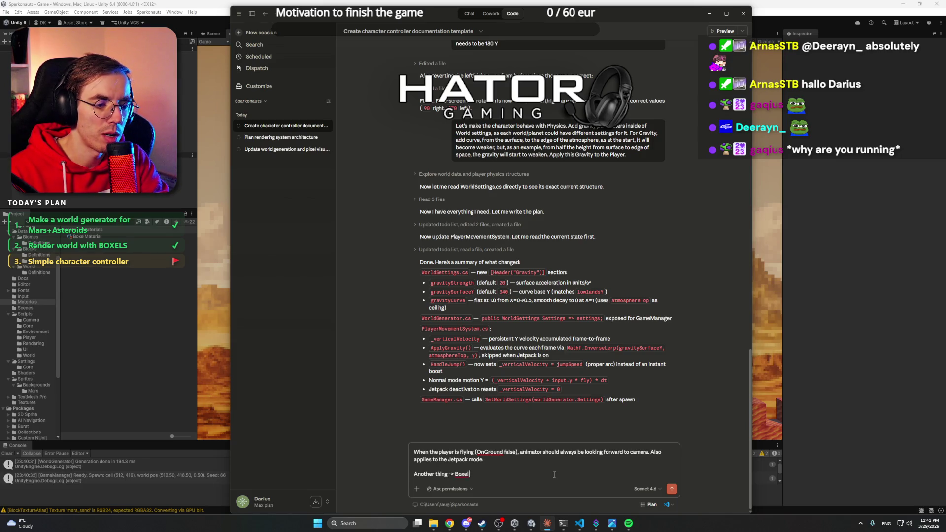
type(" shader/")
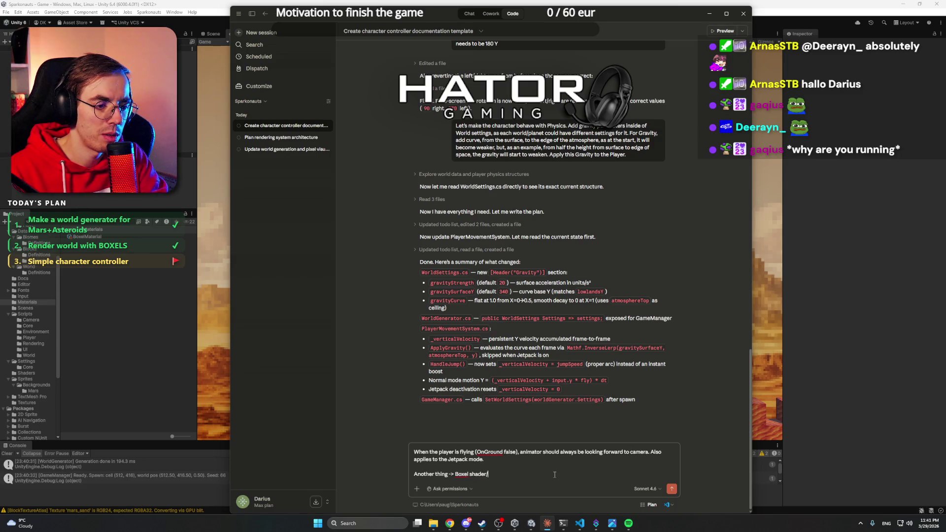
type("material should have pixel art filtering")
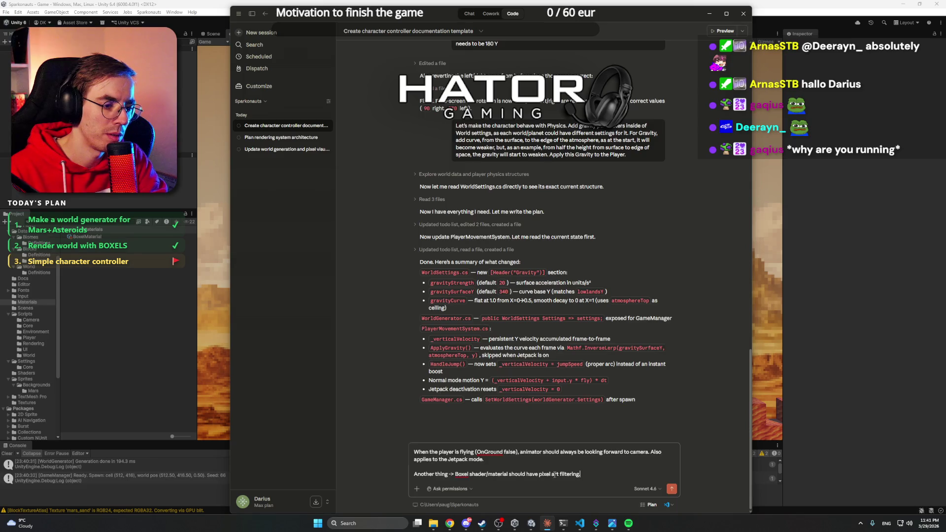
key("Return")
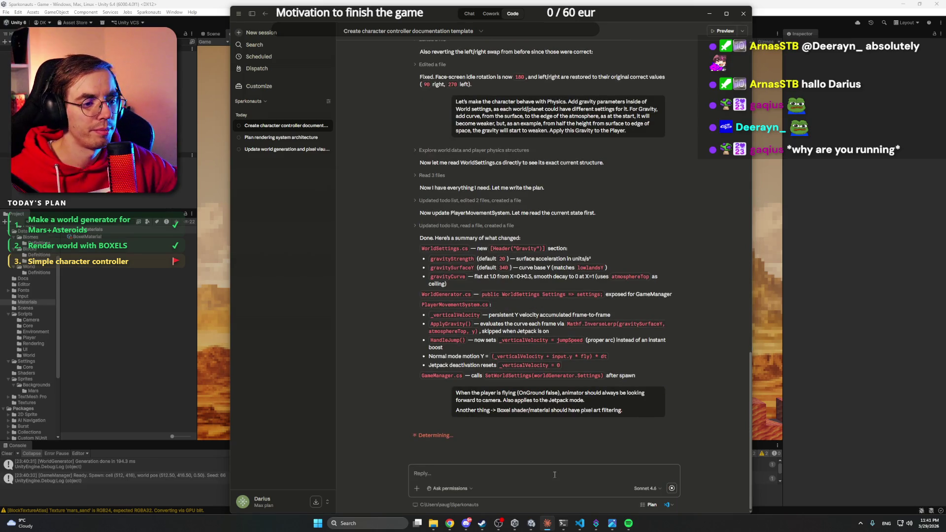
key("alt+Tab")
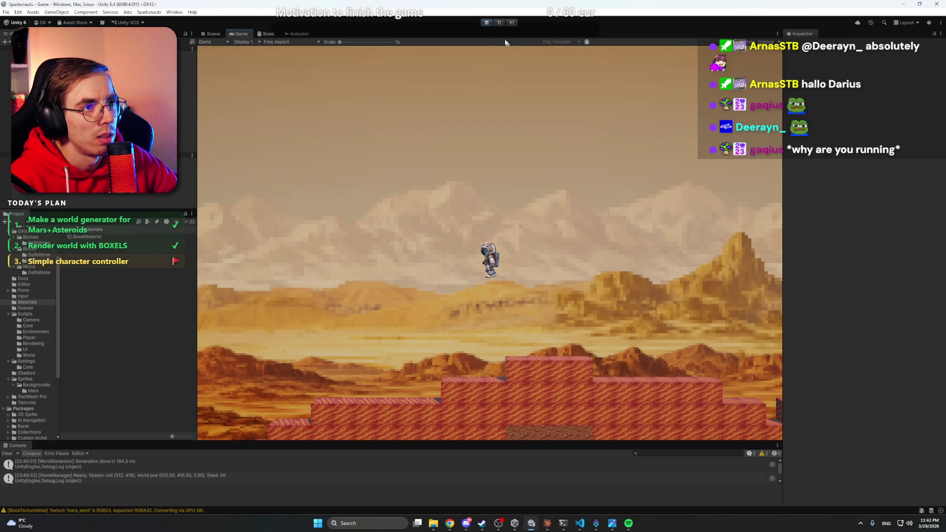
Stop play mode and briefly show and hide the Discord window.
left_click(487, 22)
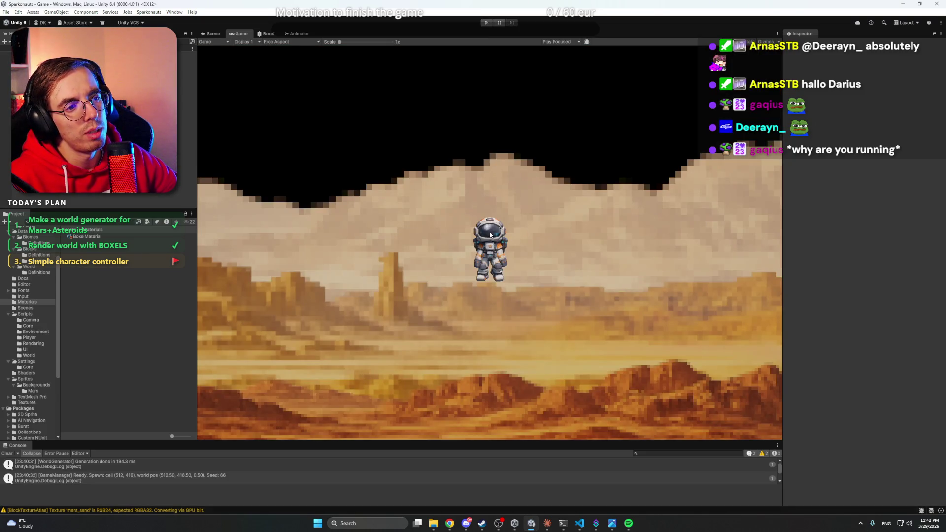
left_click(465, 525)
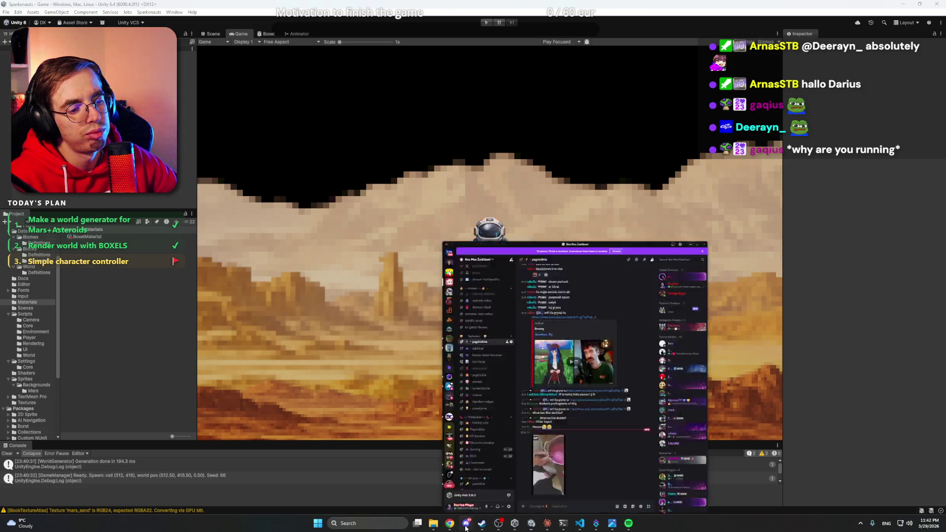
left_click(466, 524)
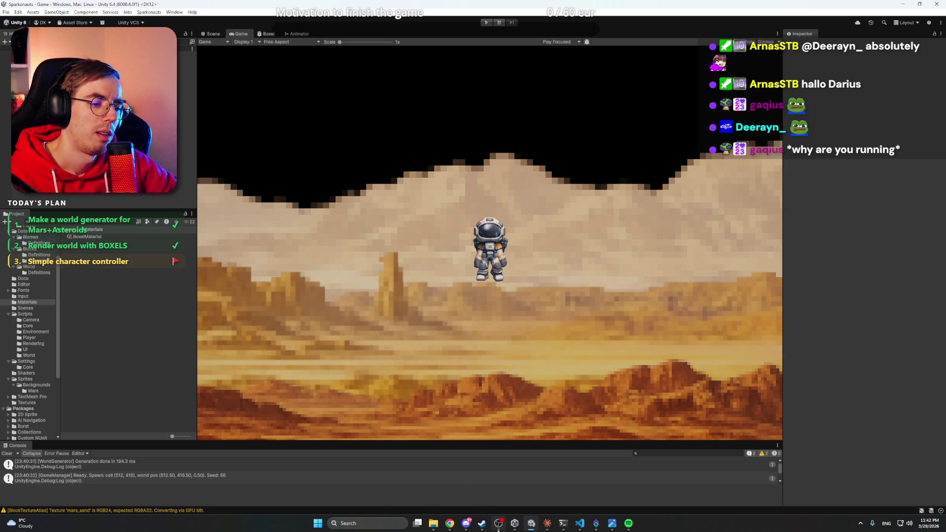
left_click(466, 524)
left_click(468, 524)
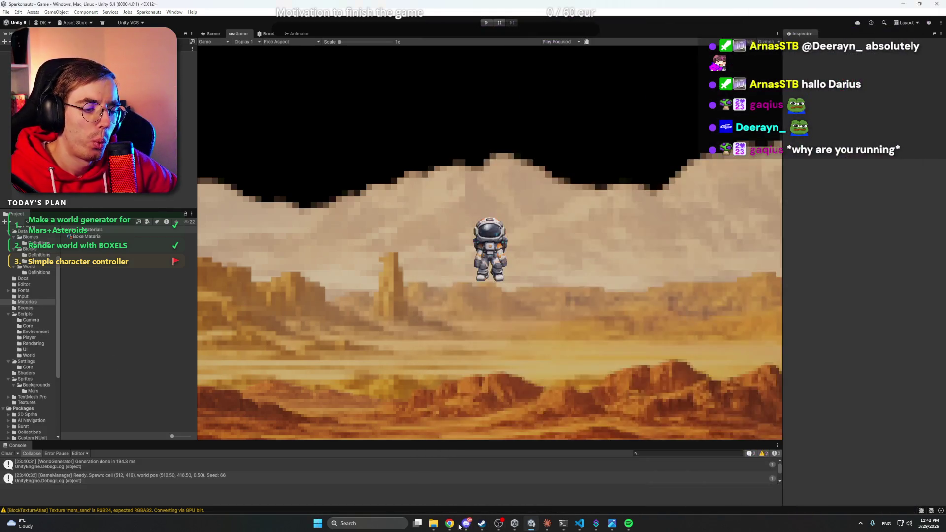
left_click(467, 524)
left_click(466, 525)
Cancel the heightmap file chooser on NormalMap Online and close that tab.
mouse_move(454, 526)
left_click(448, 491)
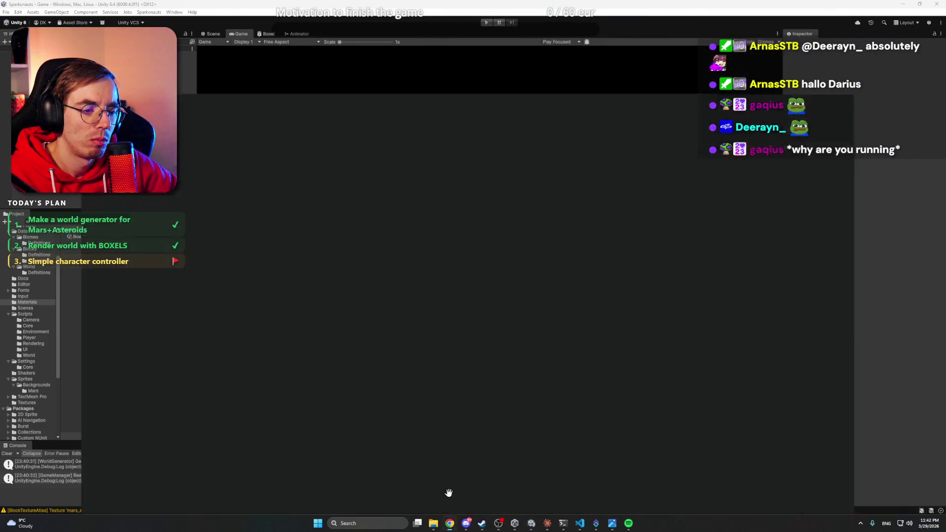
left_click(339, 4)
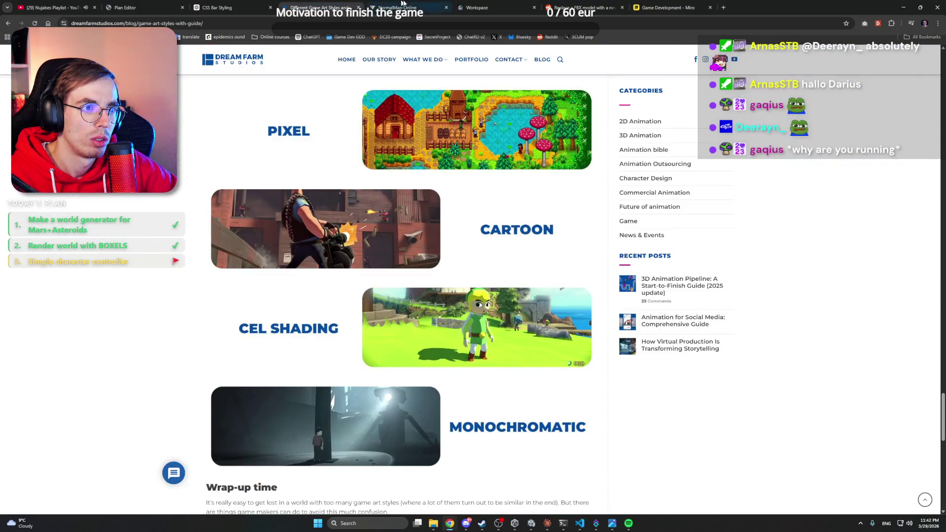
left_click(404, 7)
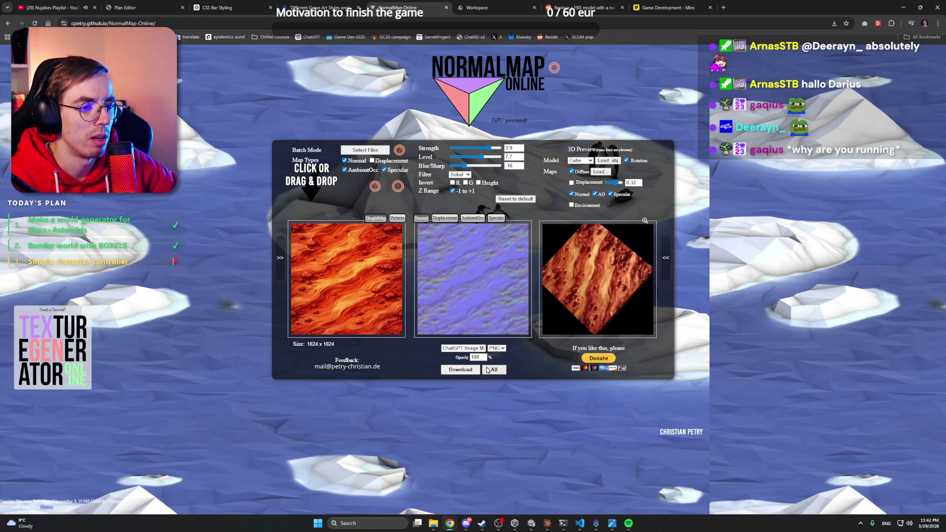
left_click(361, 271)
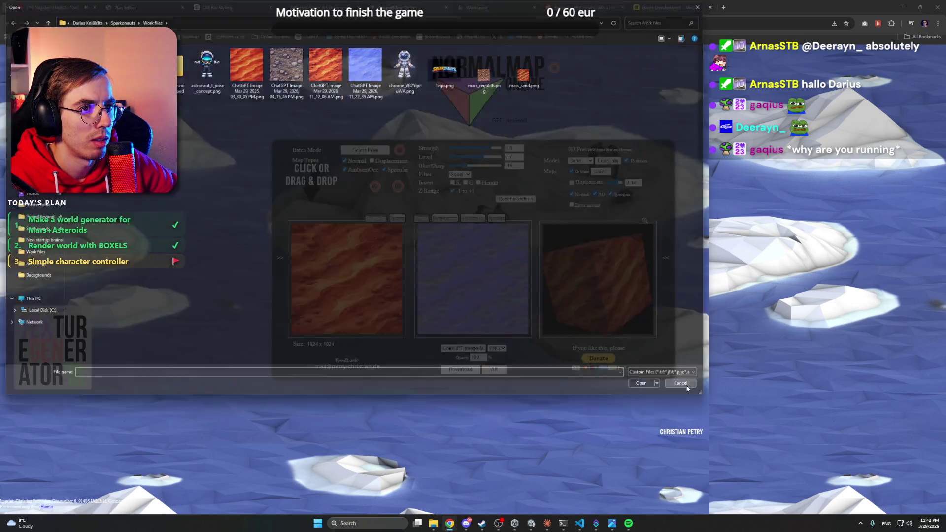
left_click(686, 387)
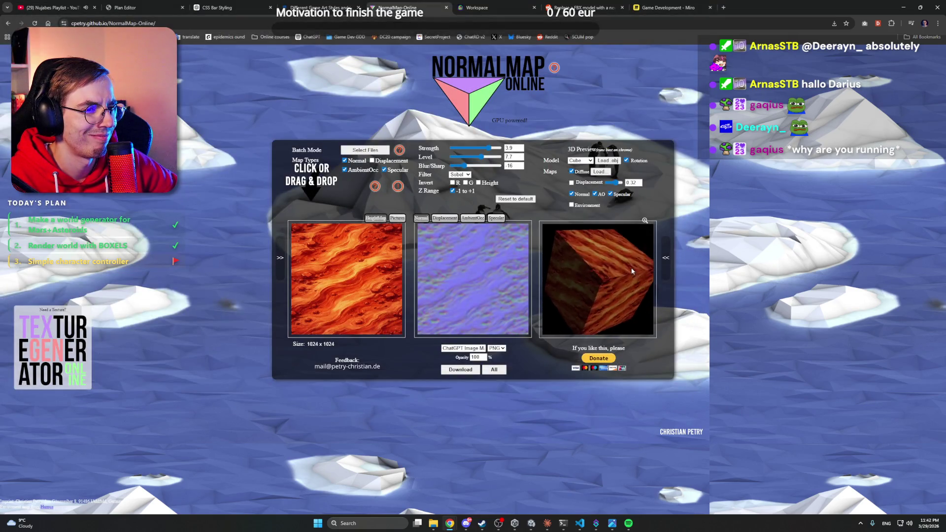
left_click(446, 7)
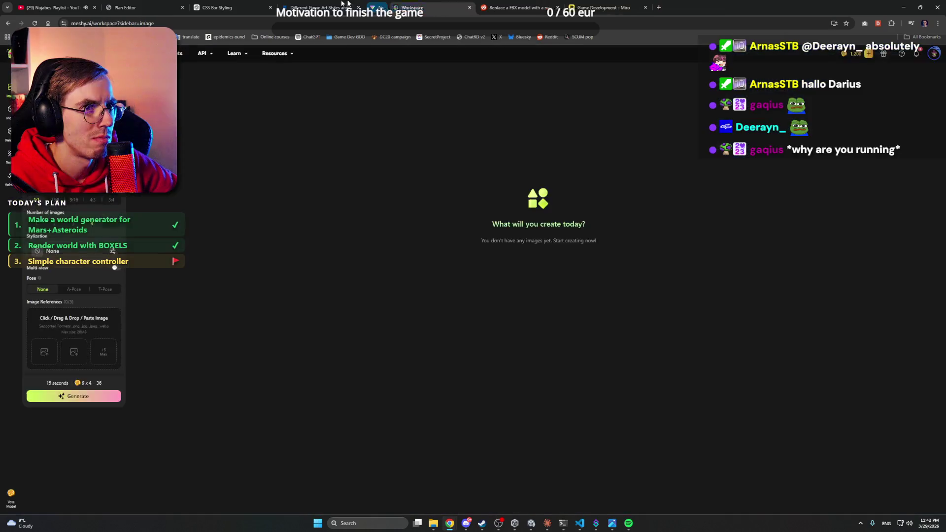
Return to the game art styles blog, scroll up to its Flat and Vector sections, and hide Chrome.
left_click(320, 8)
left_click(230, 5)
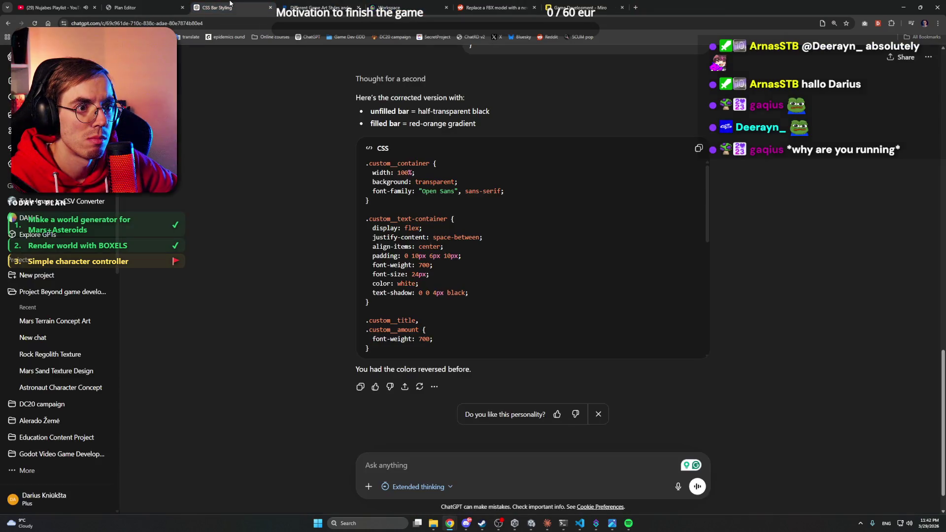
left_click(159, 5)
left_click(319, 8)
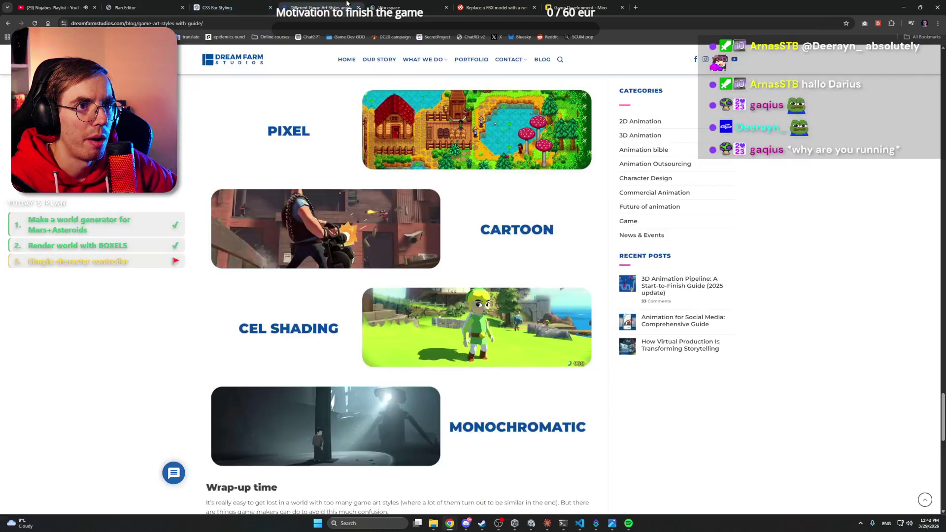
scroll(74, 223, "down", 5)
scroll(74, 223, "up", 10)
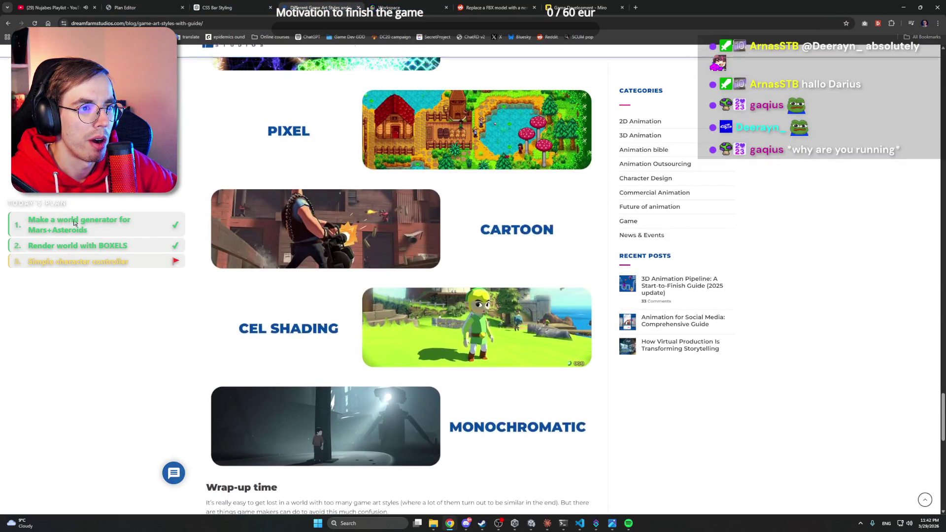
scroll(74, 223, "up", 2)
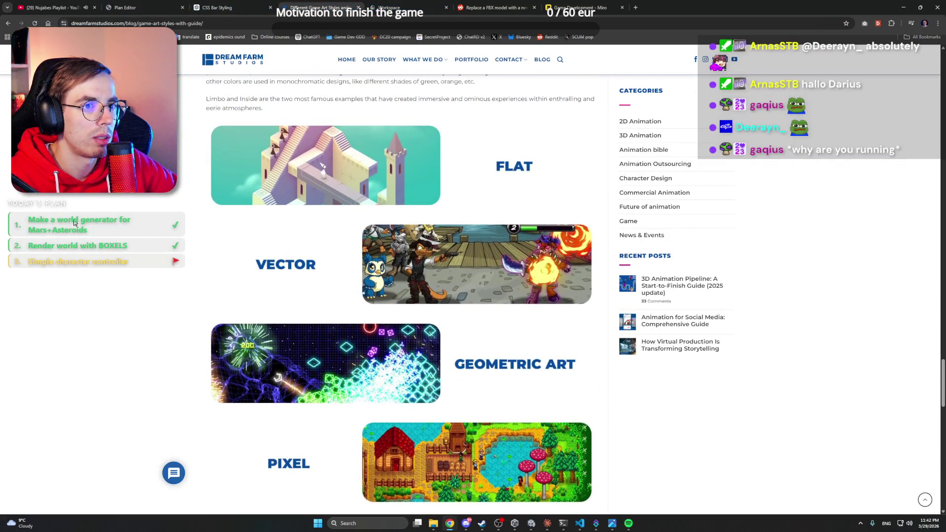
left_click(904, 8)
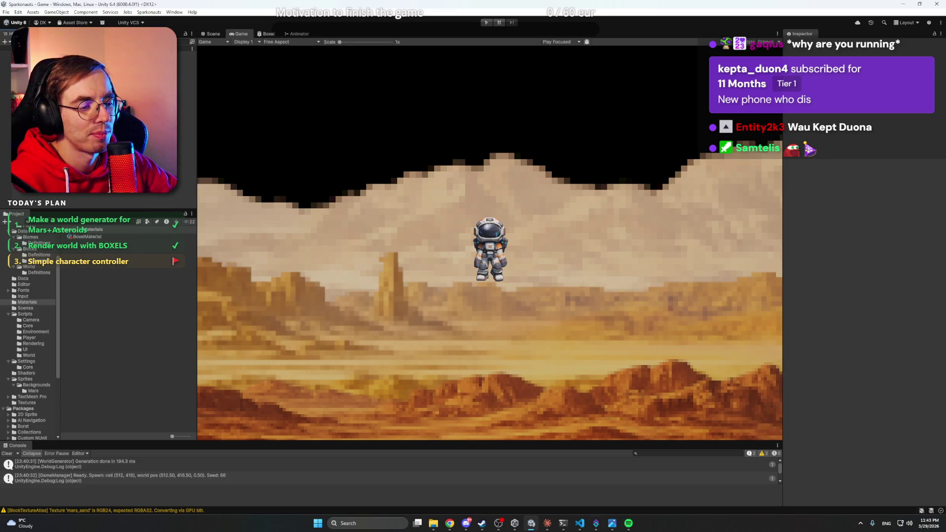
Briefly show and hide Discord while Unity recompiles the edited scripts.
left_click(466, 523)
left_click(466, 523)
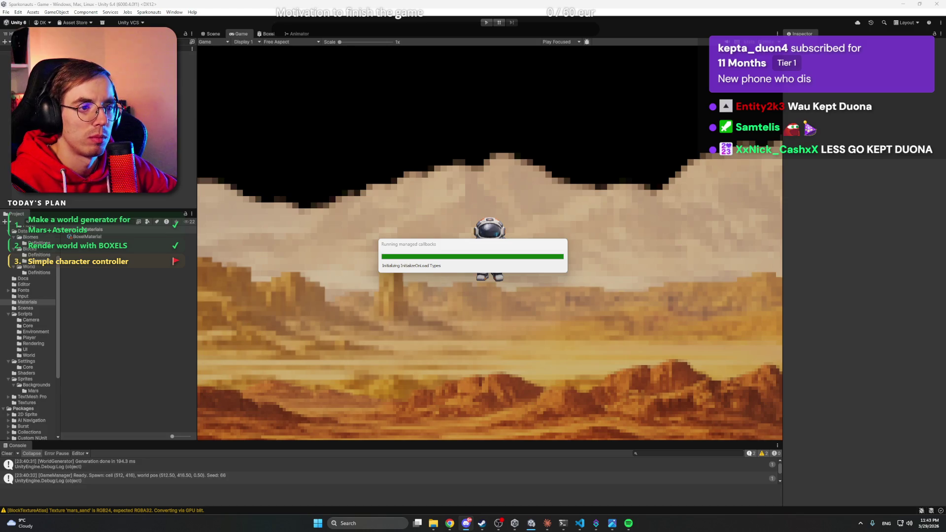
Read Claude's camera-facing and pixel-filtering summary, then start Unity play mode with Ctrl+P.
left_click(552, 524)
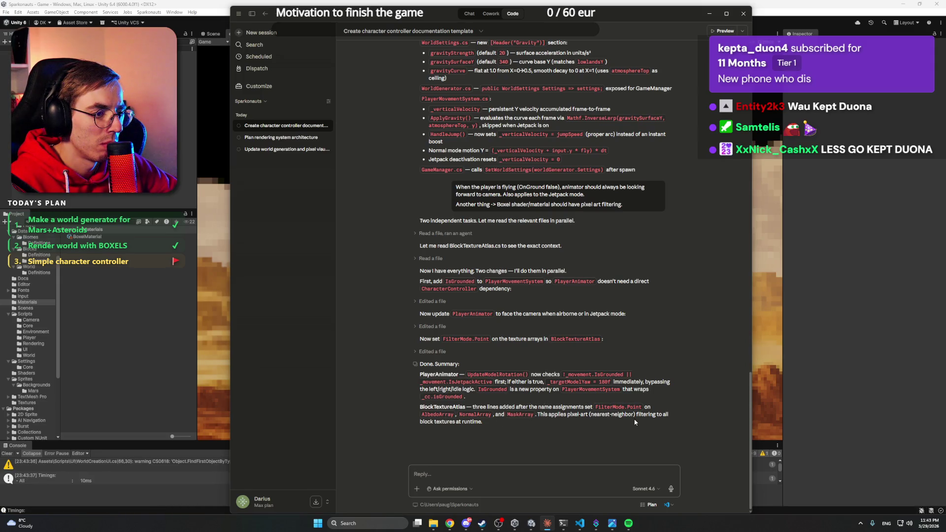
key("alt+Tab")
key("ctrl+p")
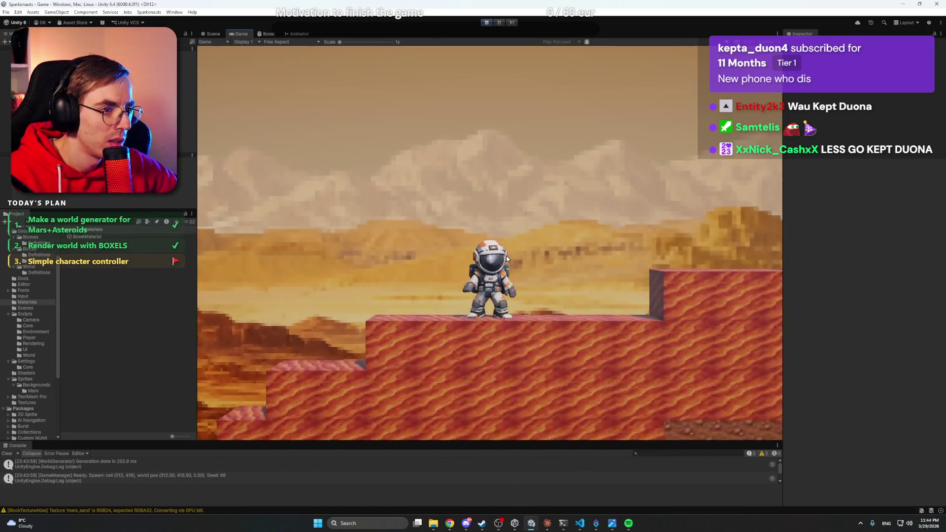
Jump the astronaut right and left across the terrain steps and fly up with the jetpack.
key("d")
key("space")
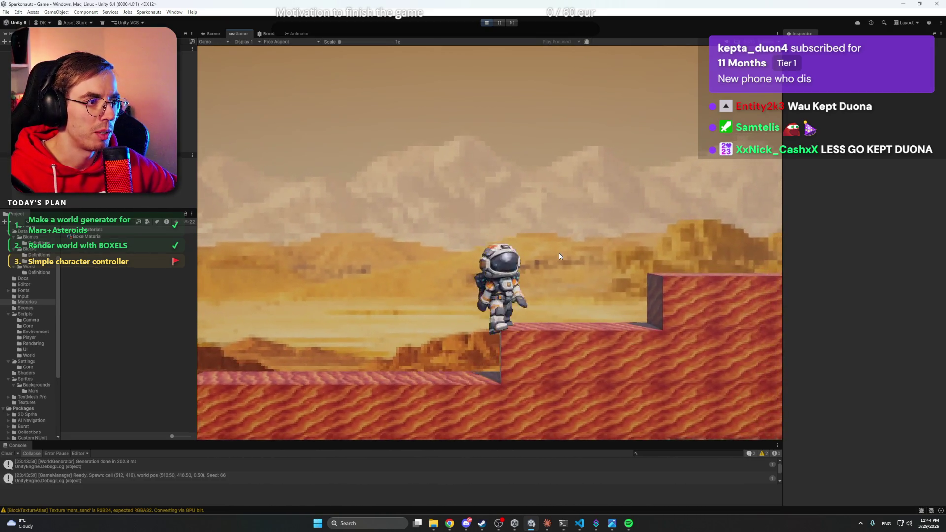
key("space")
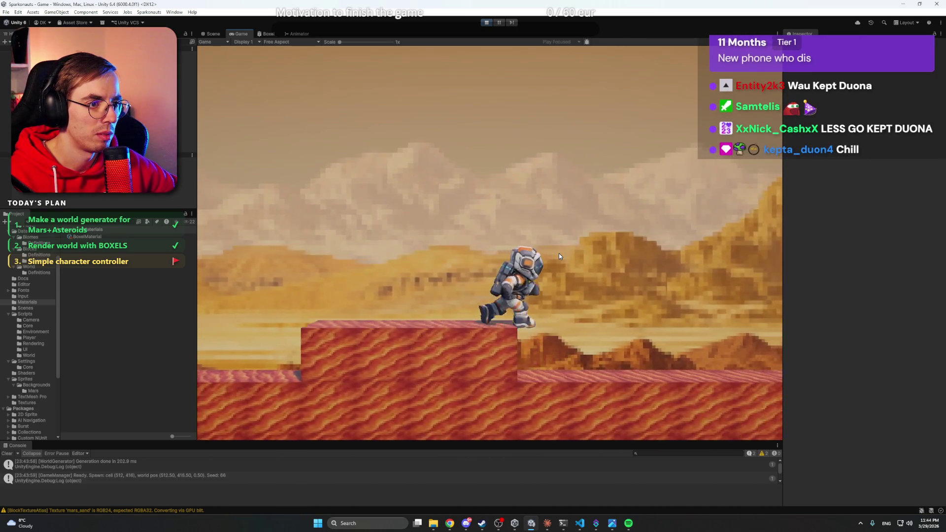
key("space")
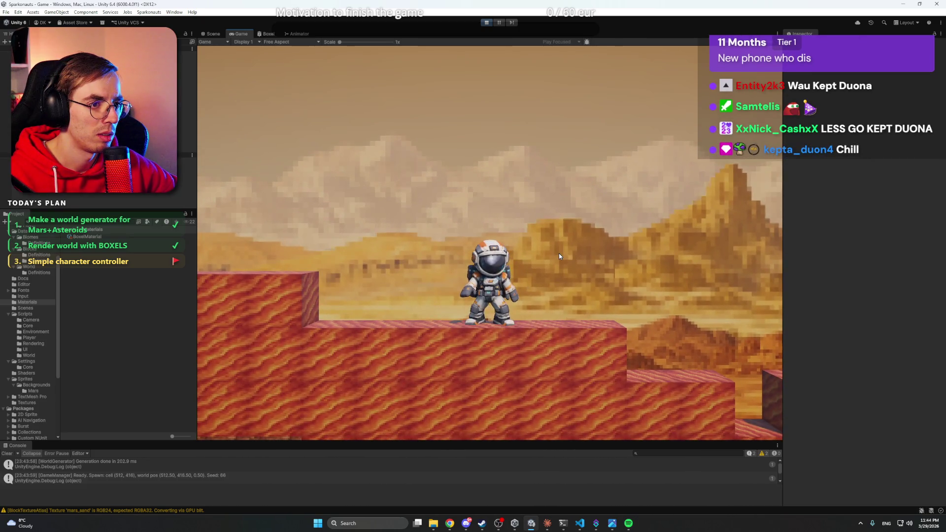
key("a")
key("space")
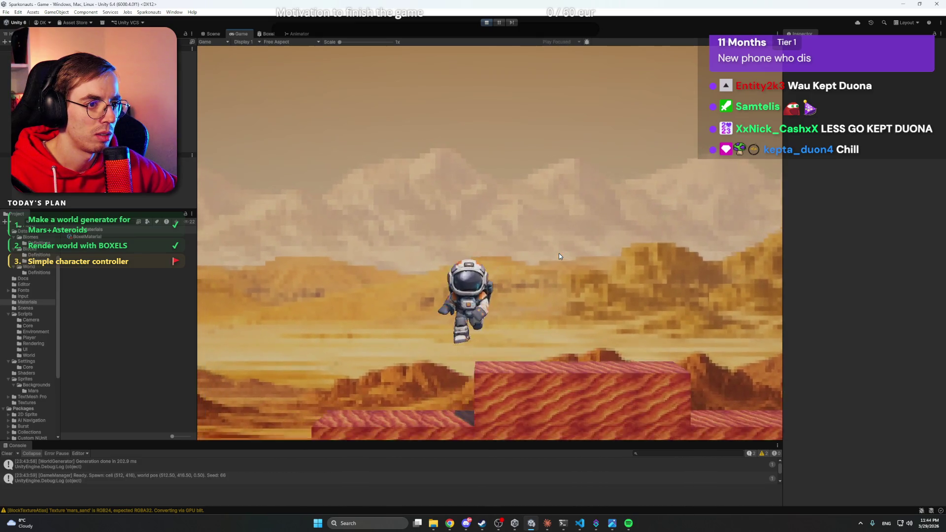
key("space")
key("space")
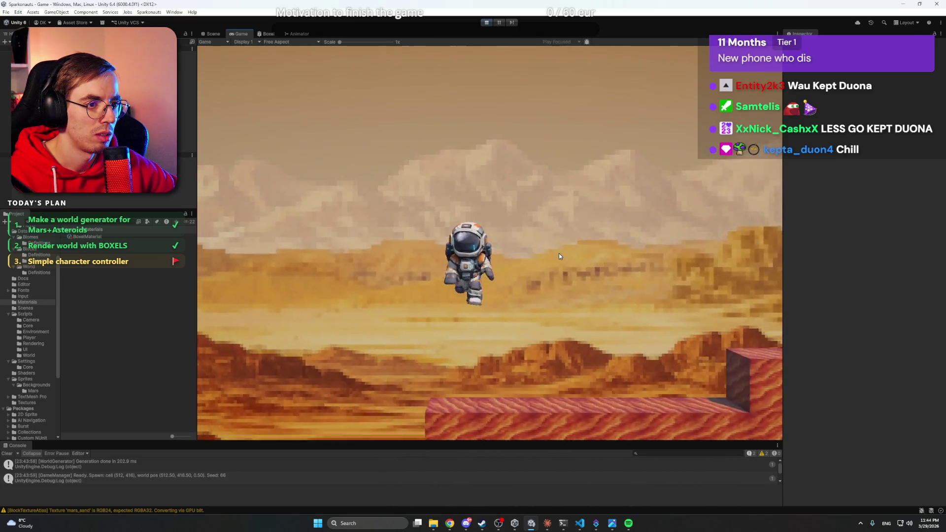
key("d")
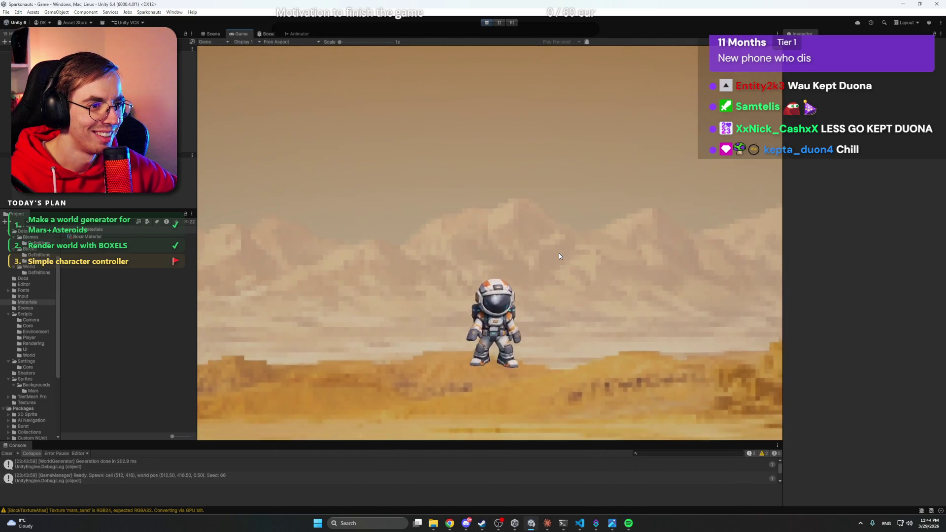
key("space")
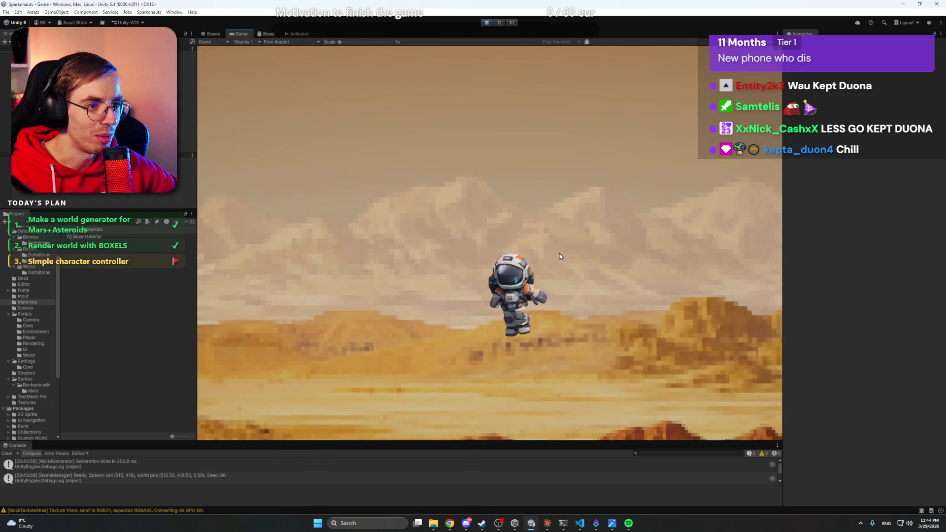
key("space")
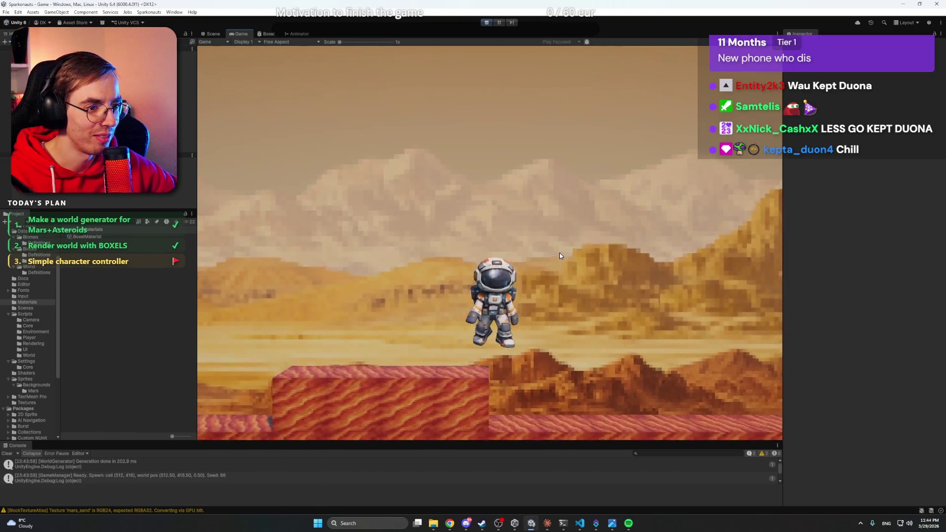
Run and jump up the rising steps, jetpack high into the air, then bring Claude forward.
key("d")
key("space")
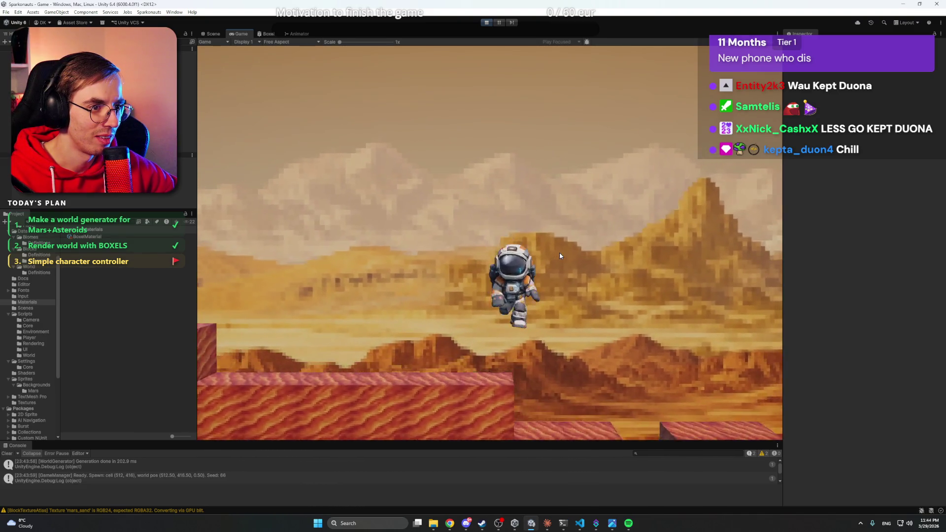
key("d")
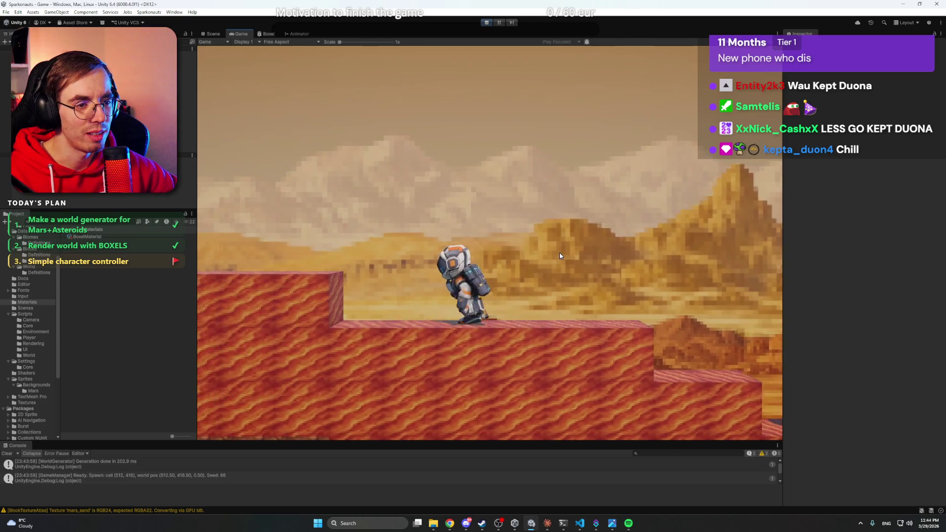
key("space")
key("space")
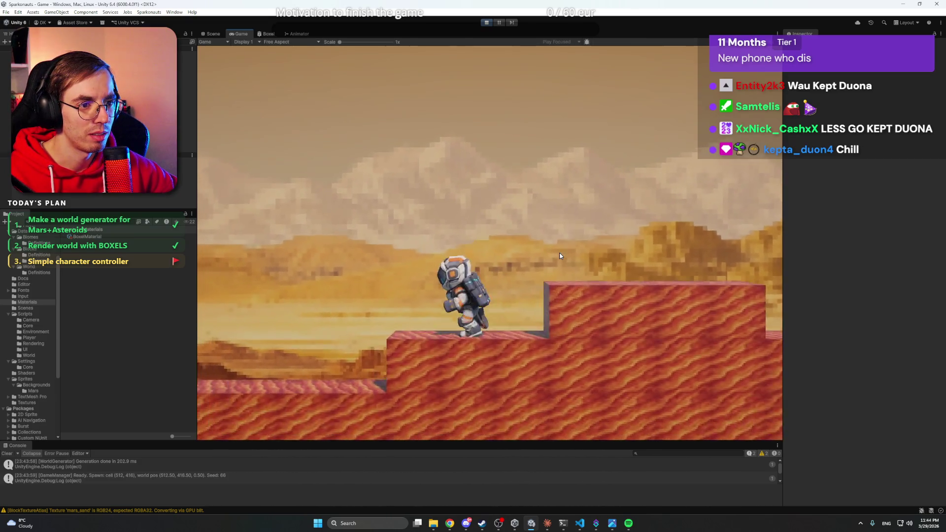
key("a")
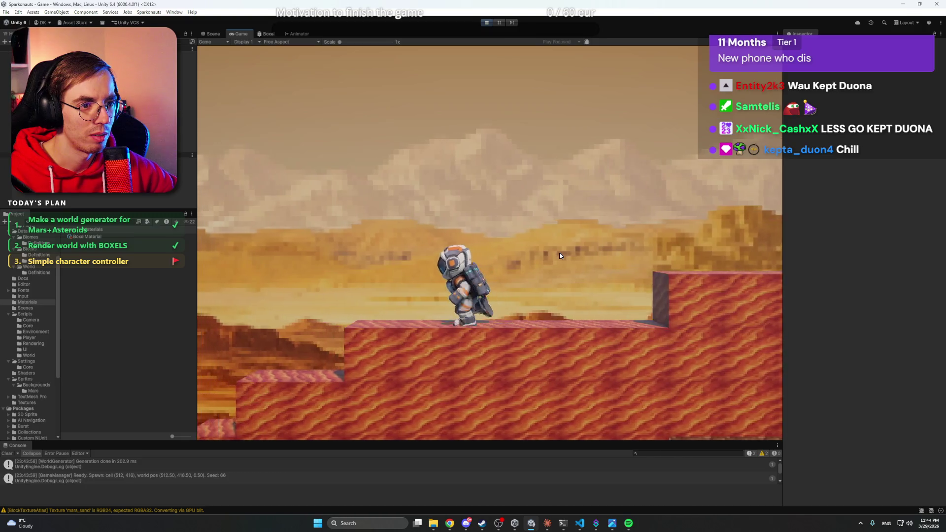
key("space")
key("d")
key("space")
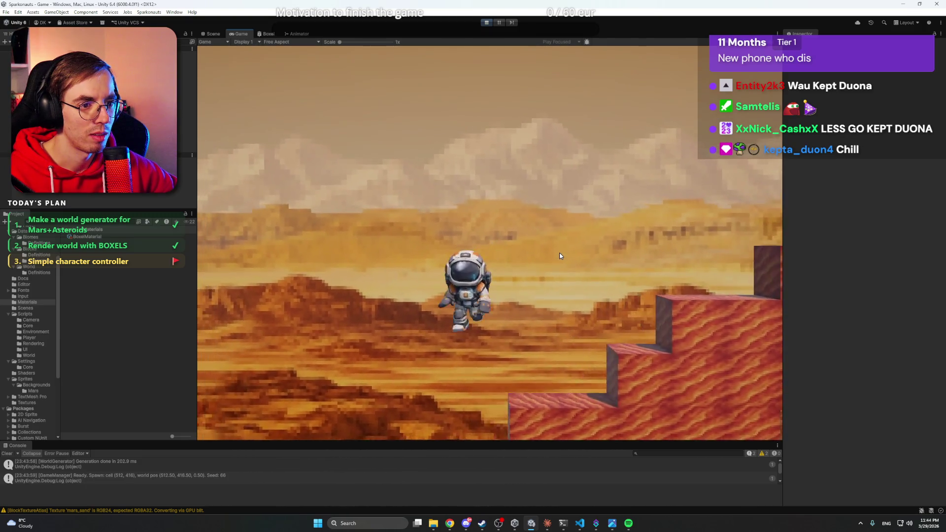
key("d")
key("space")
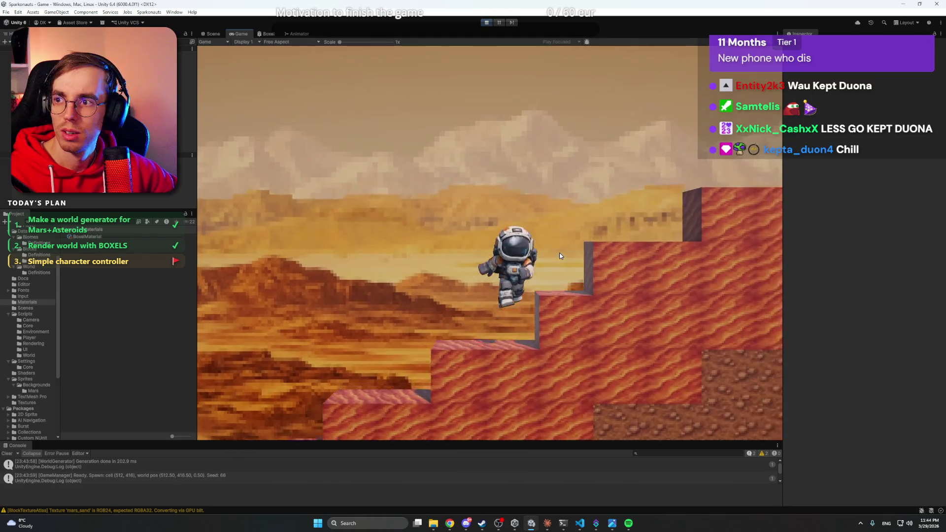
key("d")
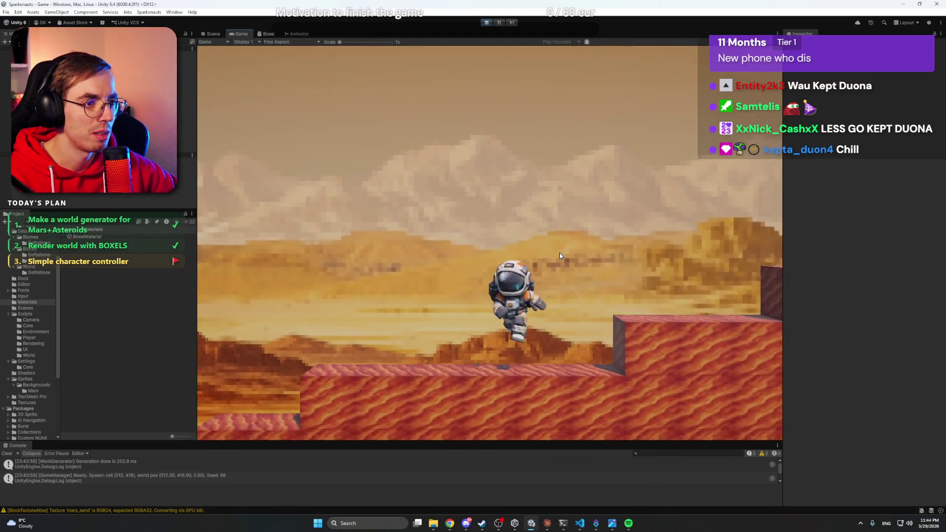
key("space")
key("d")
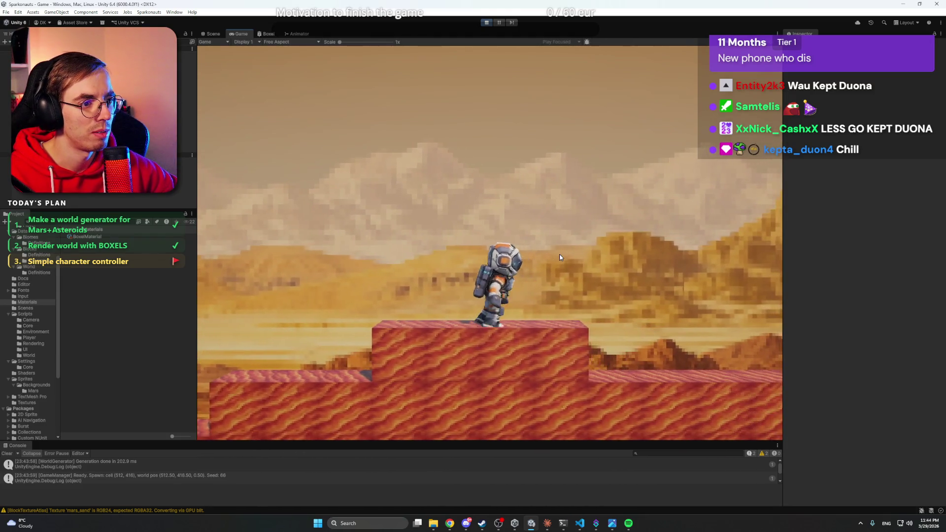
key("space")
key("alt+Tab")
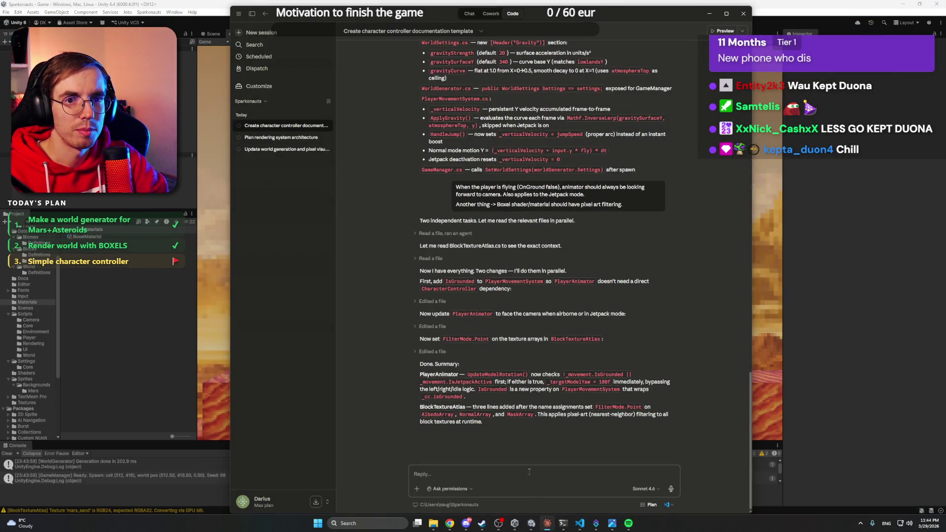
Draft a Claude message asking for a feet-level child node that raycasts for ground, since the player can currently jump forever.
type("Let's add a c")
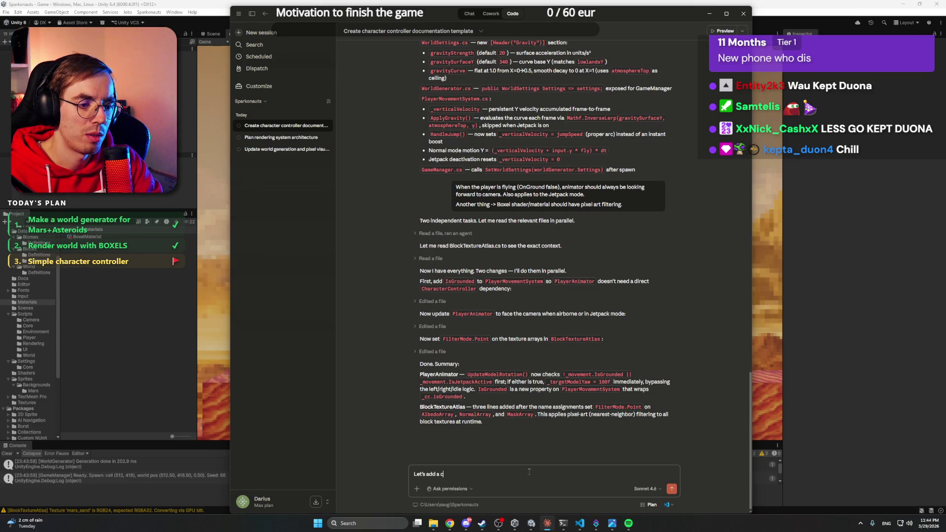
type("hild n")
type("ode fro")
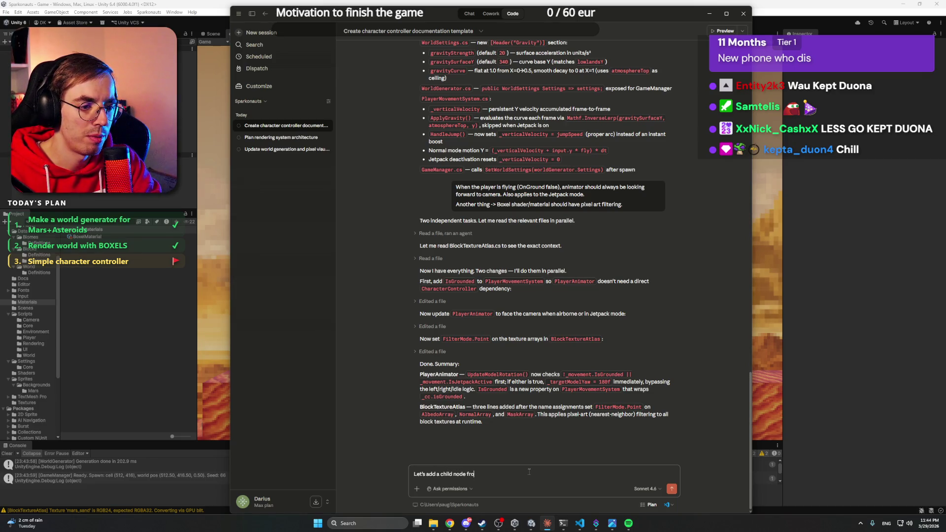
key("BackSpace")
key("BackSpace")
type("or the player")
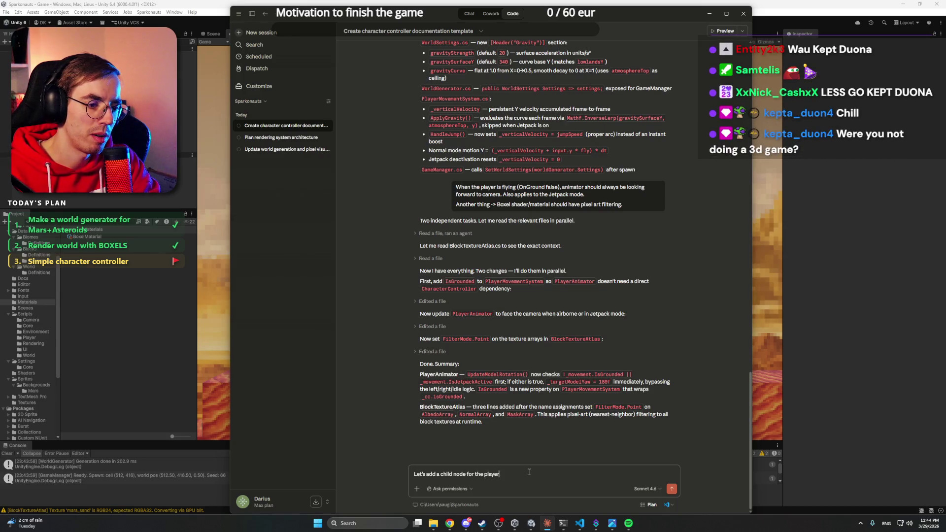
type(" at the feet.")
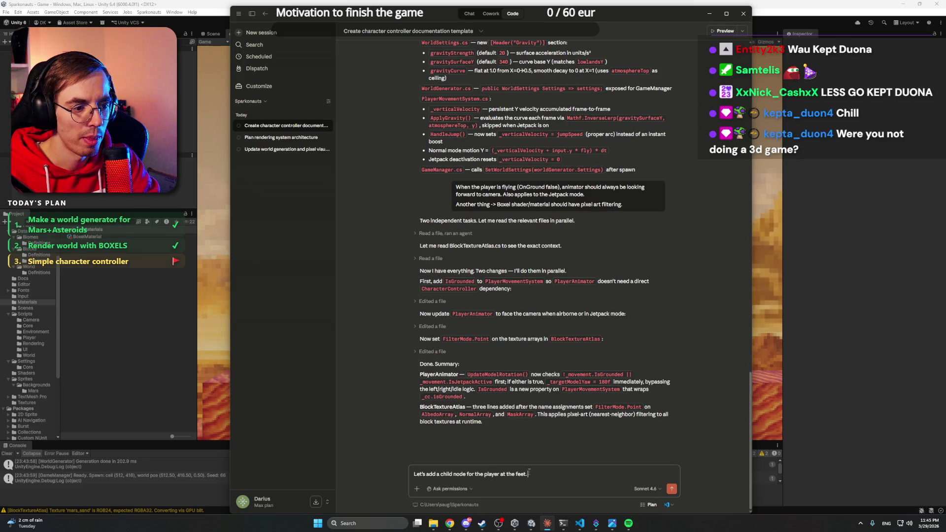
type(" It should raycast")
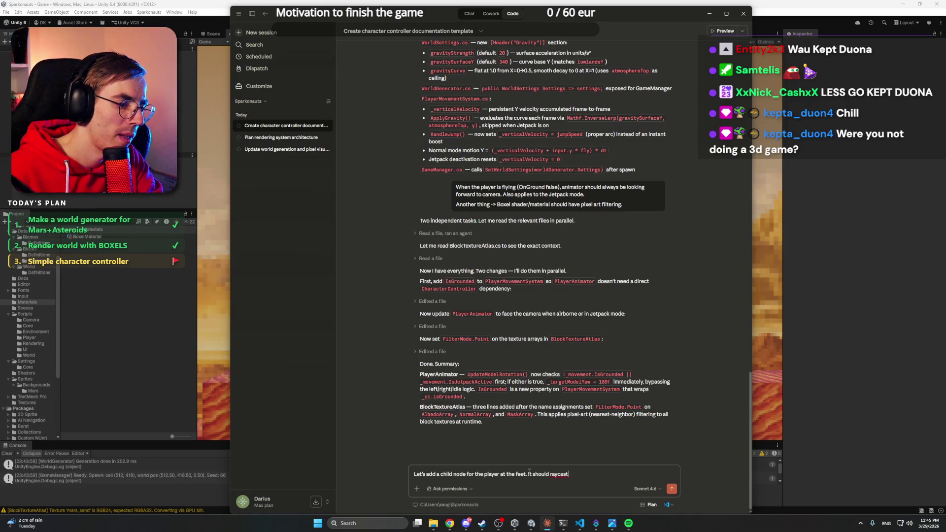
type(" for ground.")
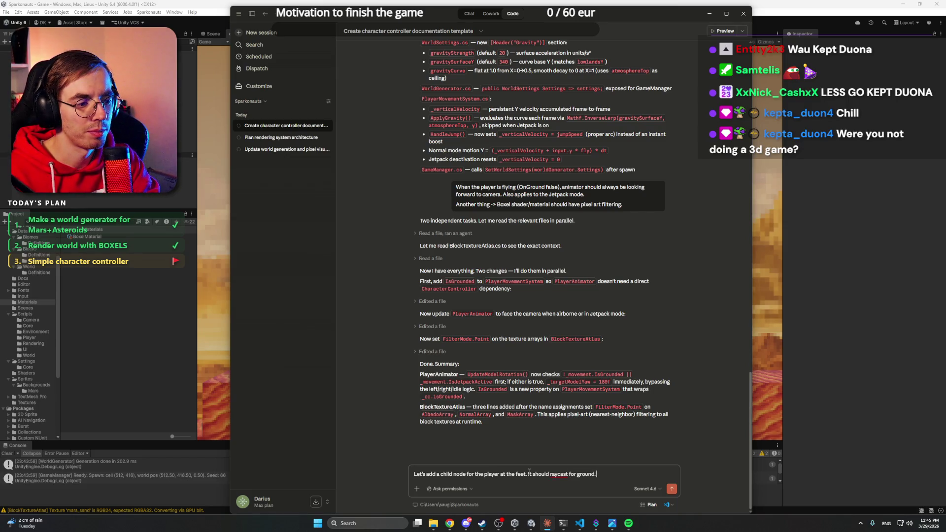
type(" Because, r")
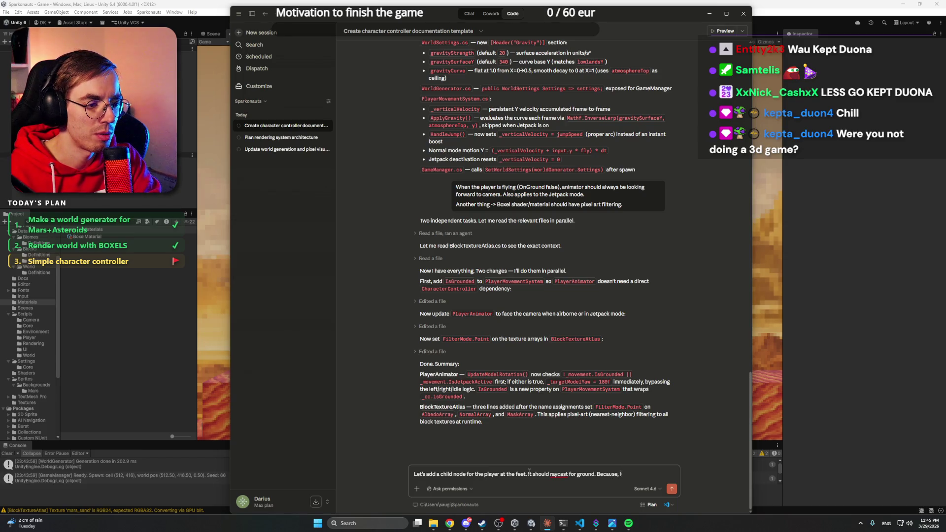
type("ight now, the p")
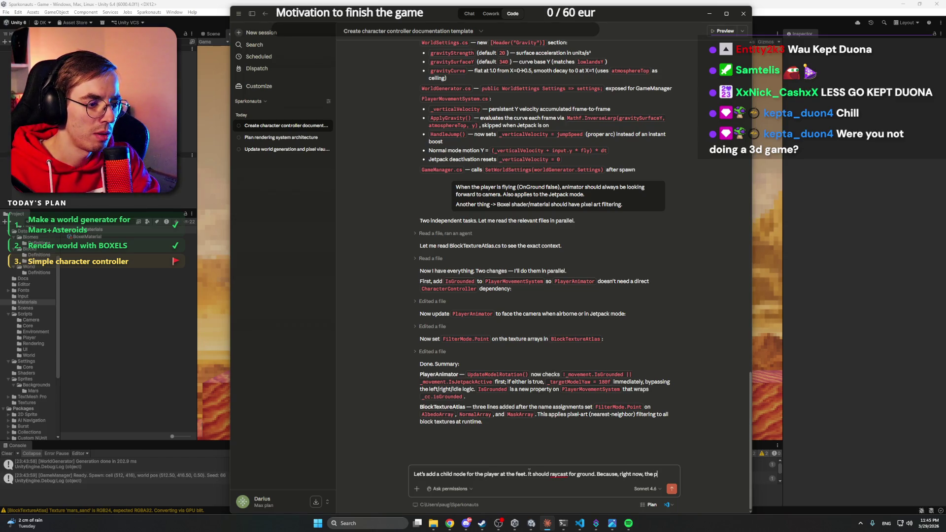
type("layer can jump")
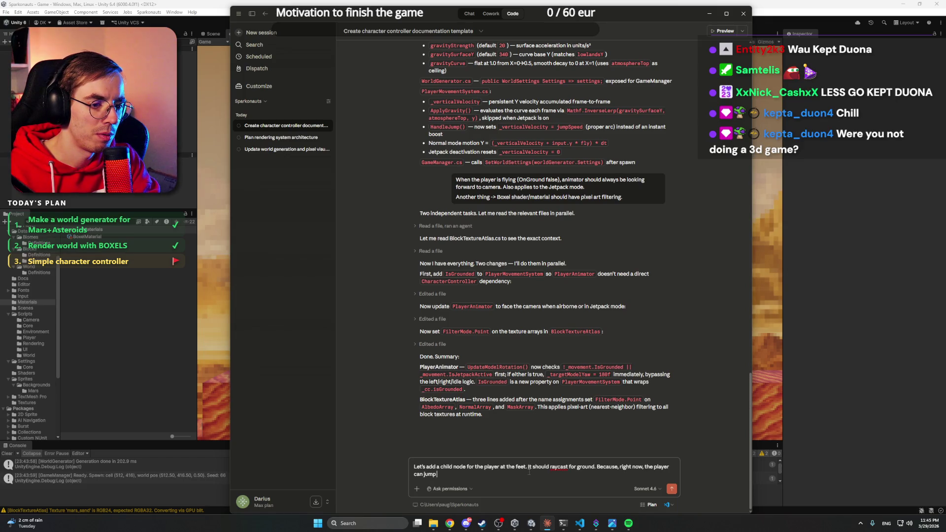
type(" forever.")
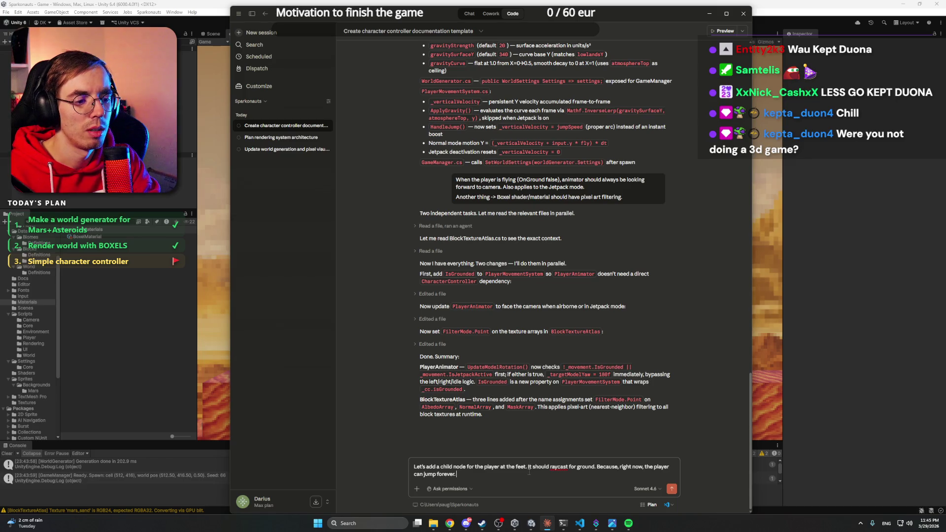
type(" Also, make th")
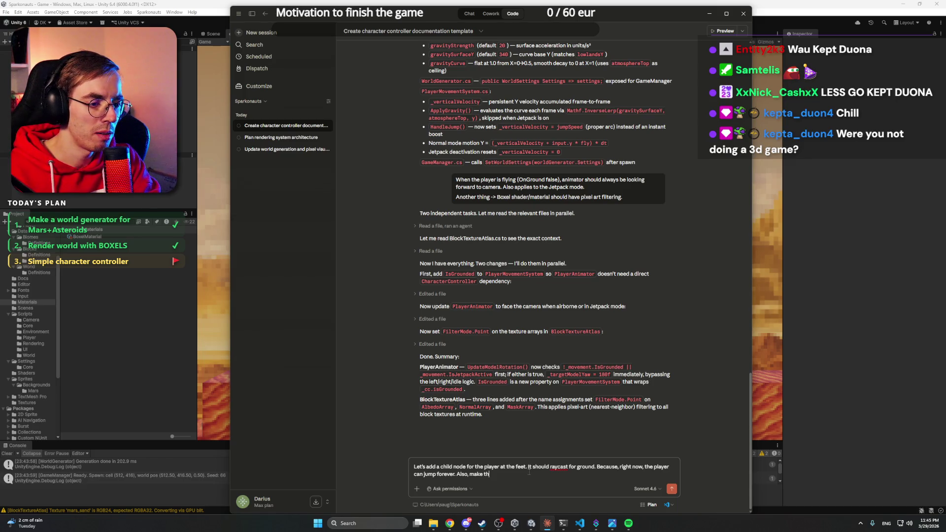
type("at if the playe")
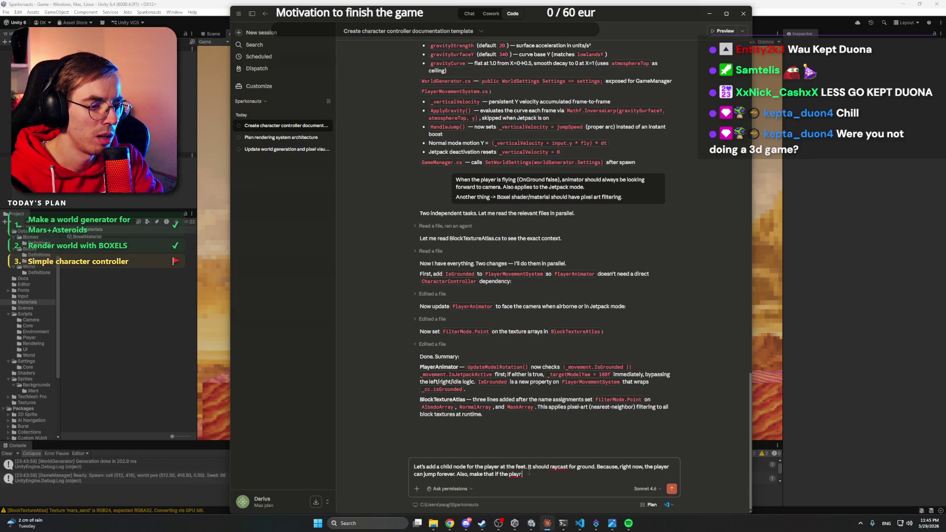
key("BackSpace")
key("BackSpace")
key("BackSpace")
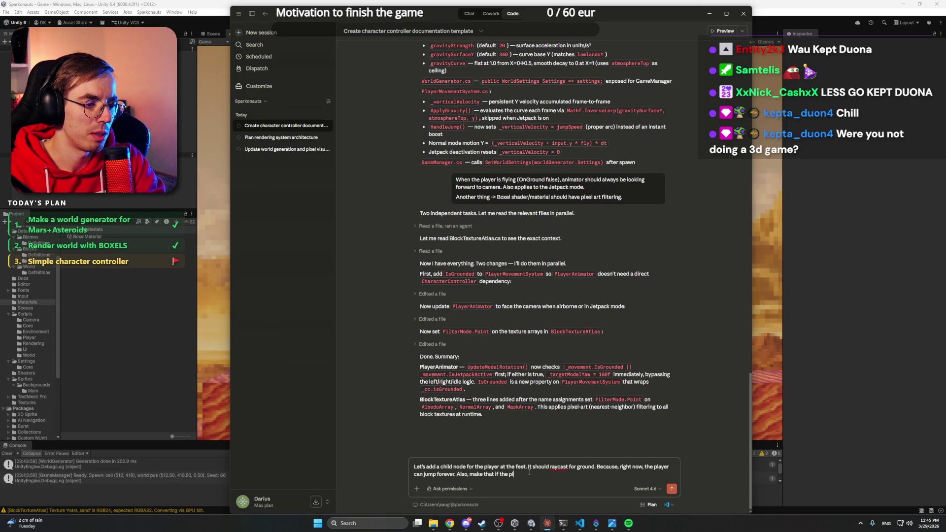
Keep 'raycast' as spelled and describe the player rotating toward the camera mid-jump.
right_click(558, 467)
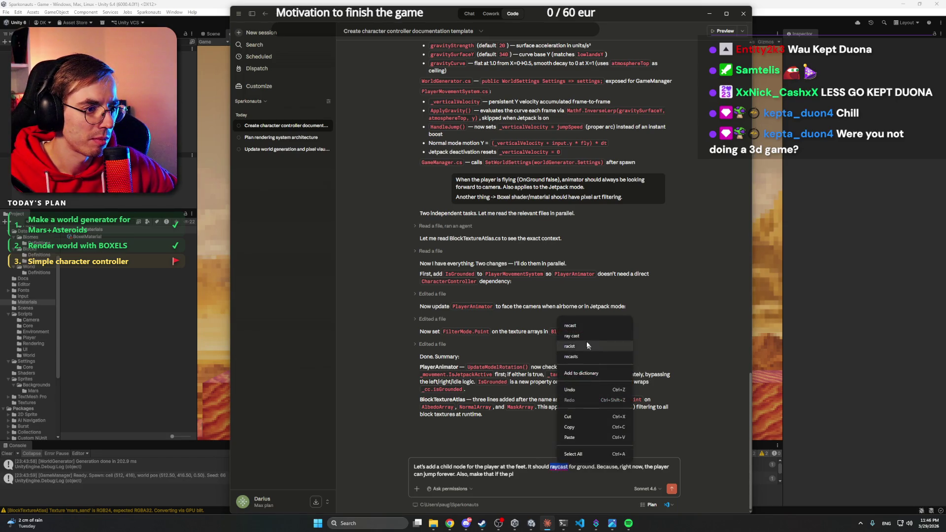
left_click(525, 478)
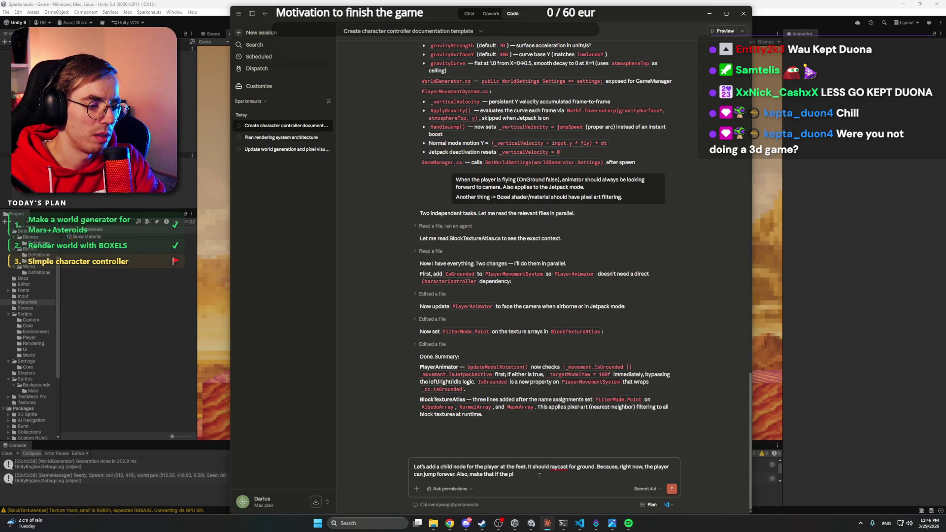
key("BackSpace")
key("BackSpace")
key("BackSpace")
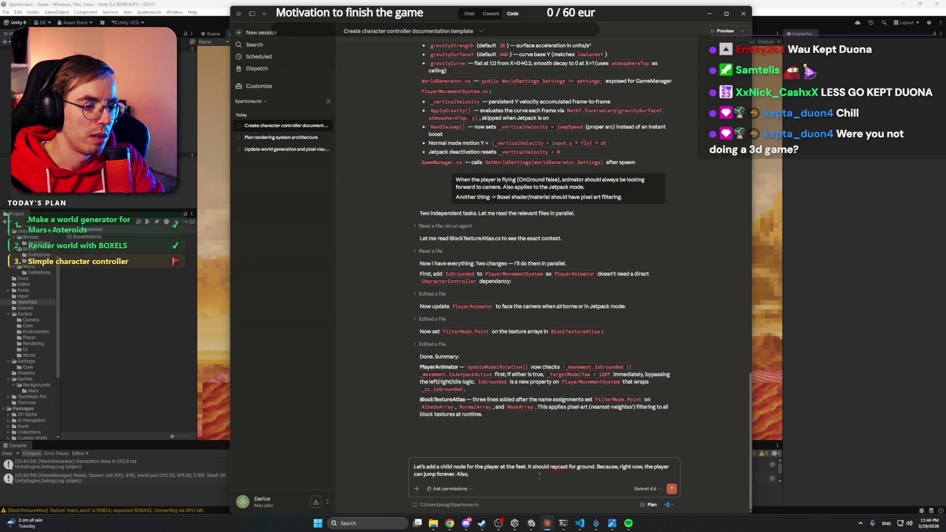
type("when player kju")
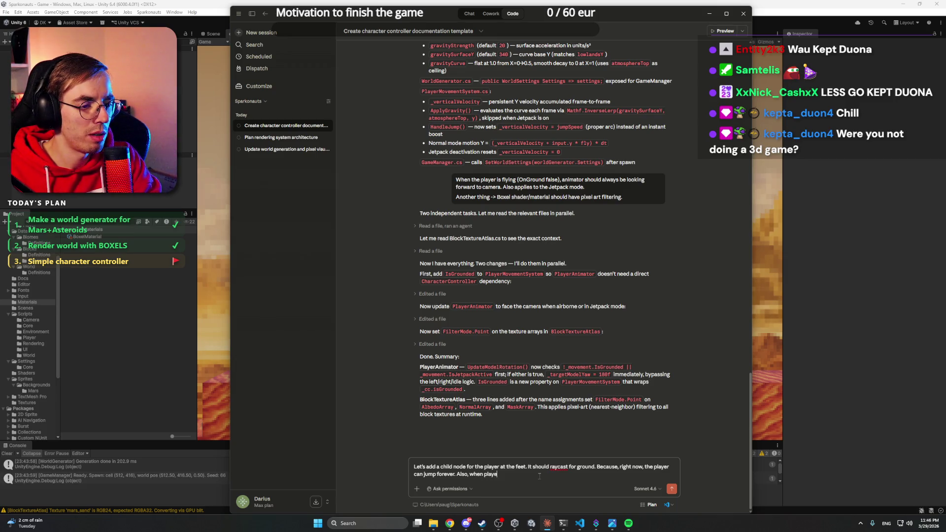
key("BackSpace")
type("jum")
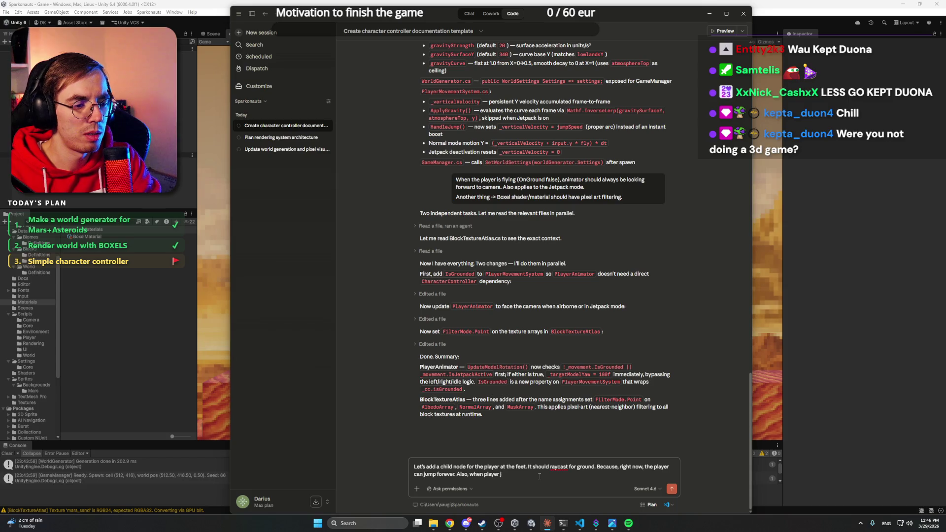
type("ps, ")
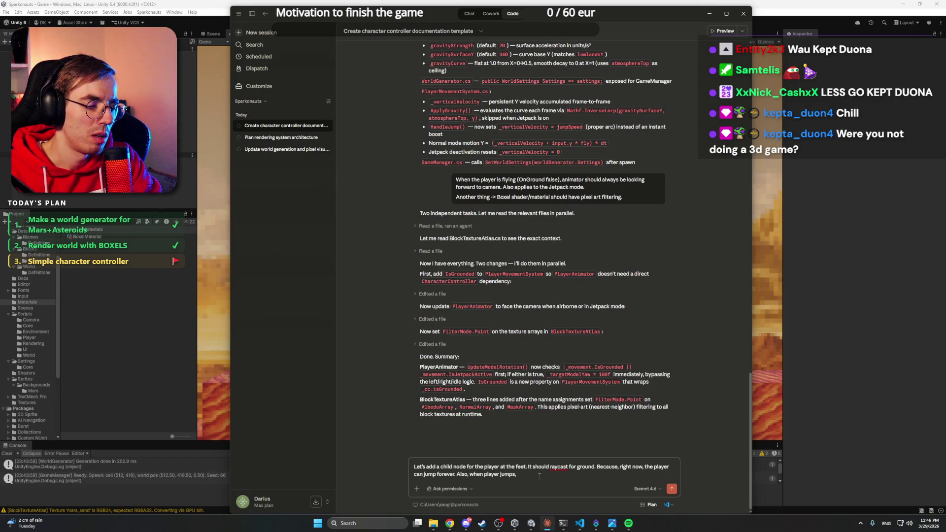
type("in the middle")
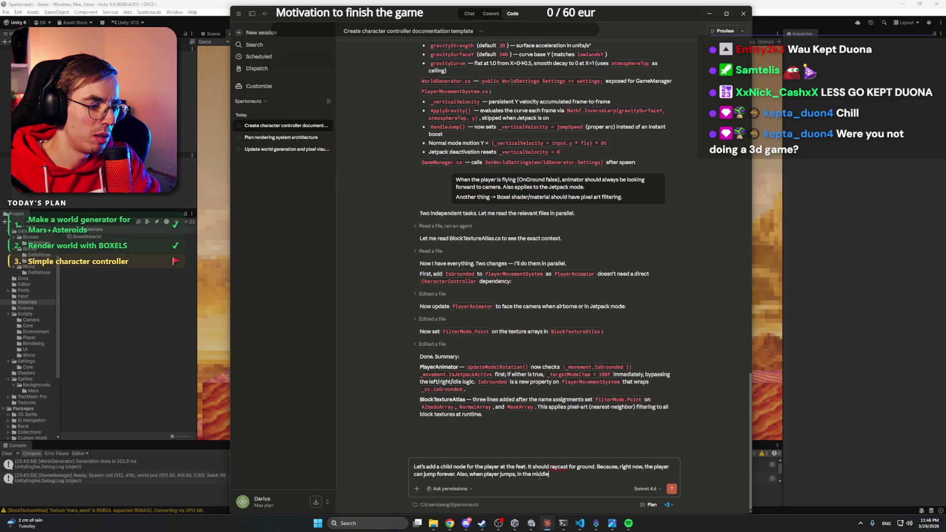
type(" of the")
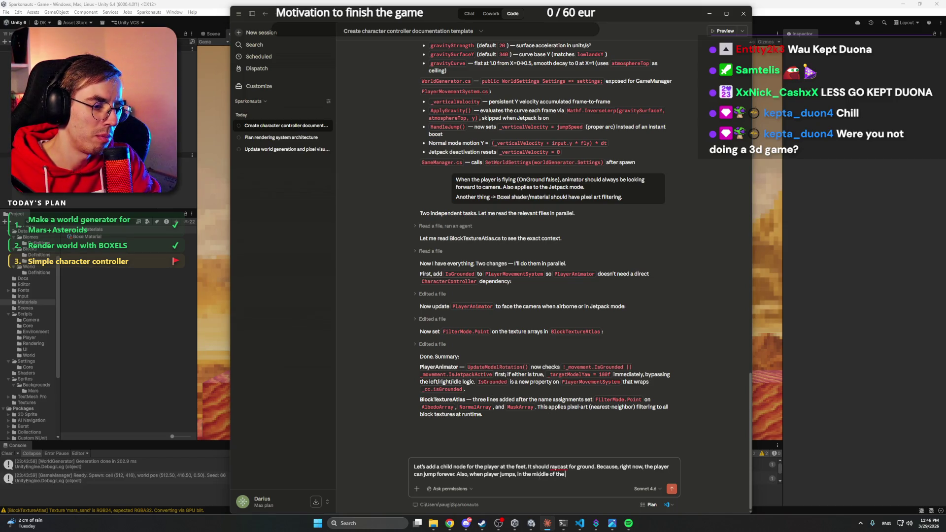
type(" jump it")
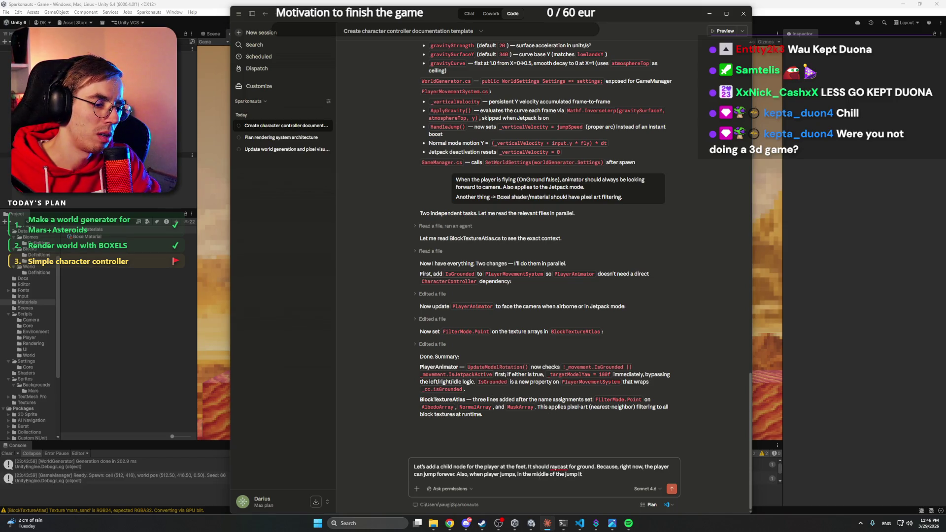
type(" st")
key("BackSpace")
type("rotat")
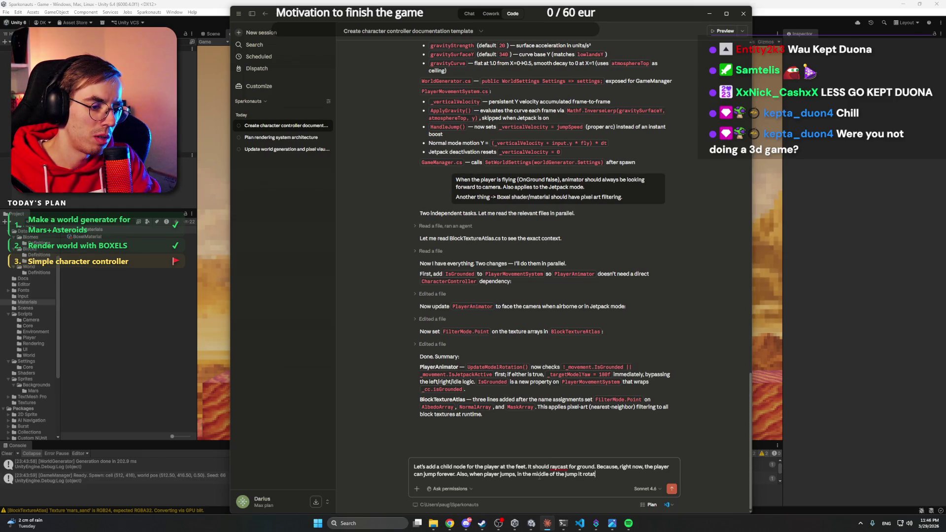
type("es to the camera.")
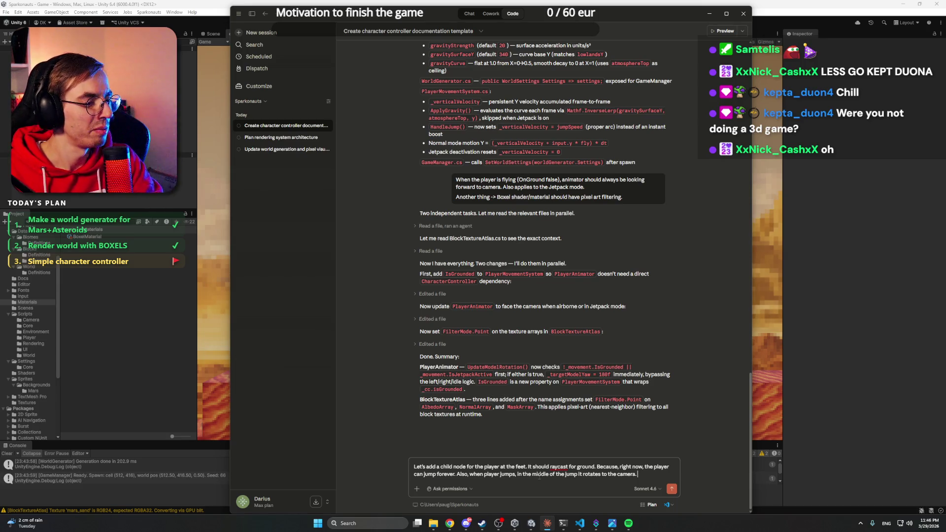
type(" I think after the")
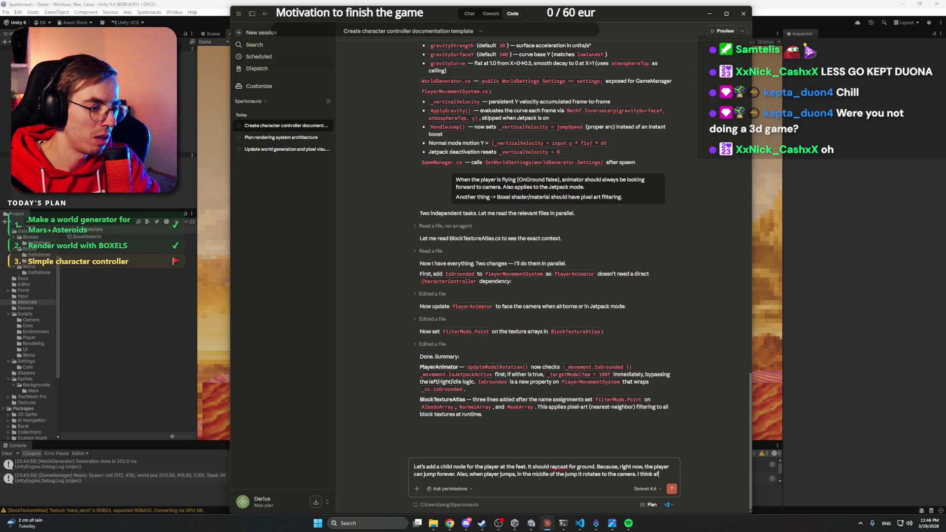
type(" jump,")
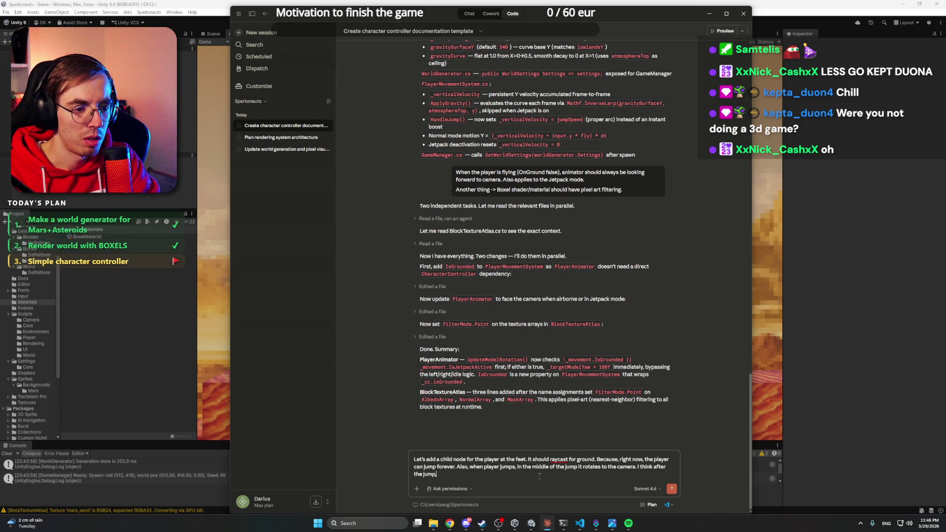
type(" if J")
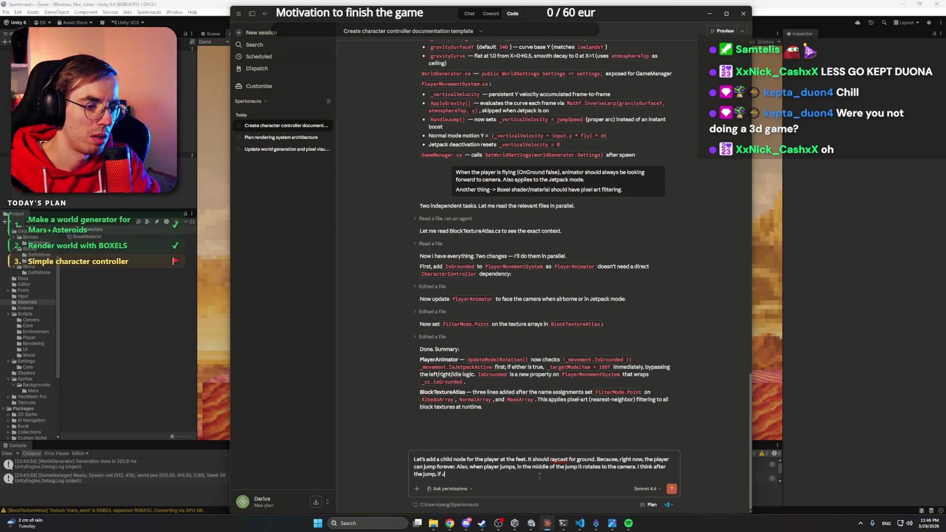
type("etpack wasn't")
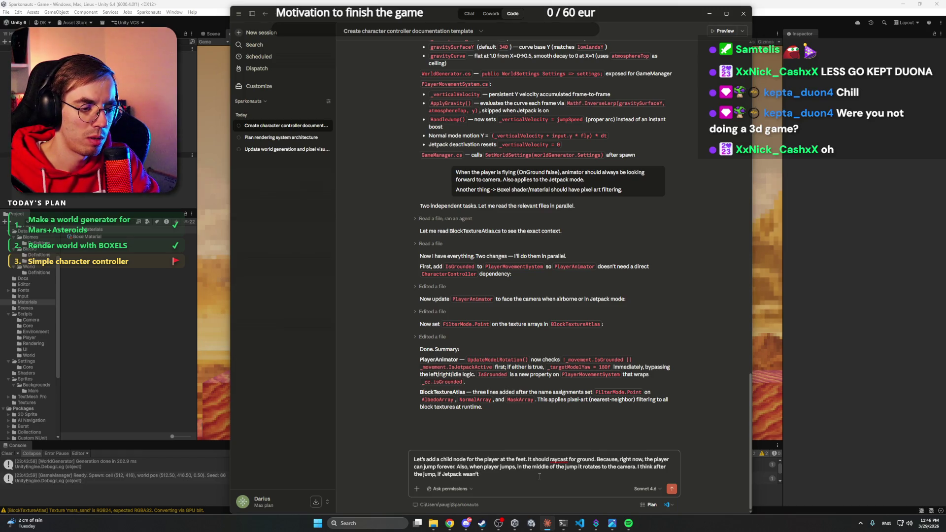
Add that without Jetpack the player should wait until on the ground, and send the request.
key("BackSpace")
key("BackSpace")
key("BackSpace")
type("not turne")
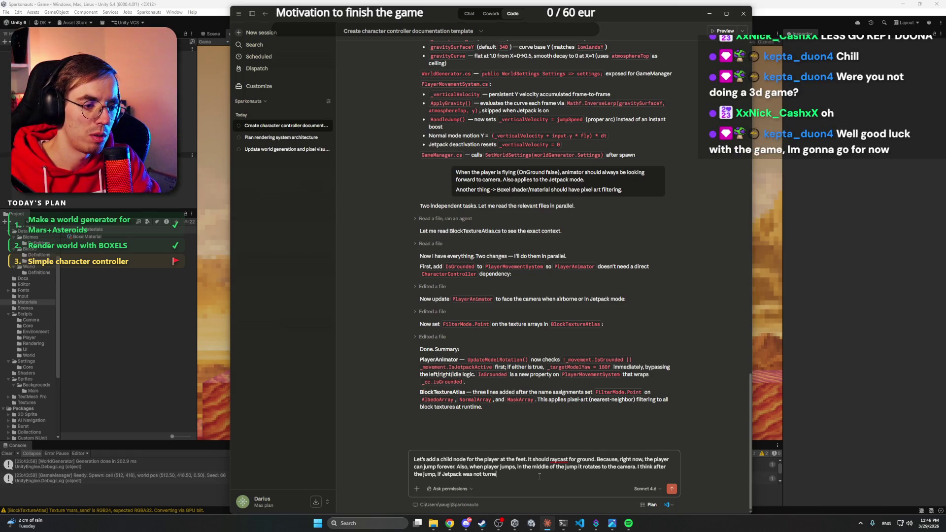
type("d on, the player should not rotate to the camera, but wait to reach t")
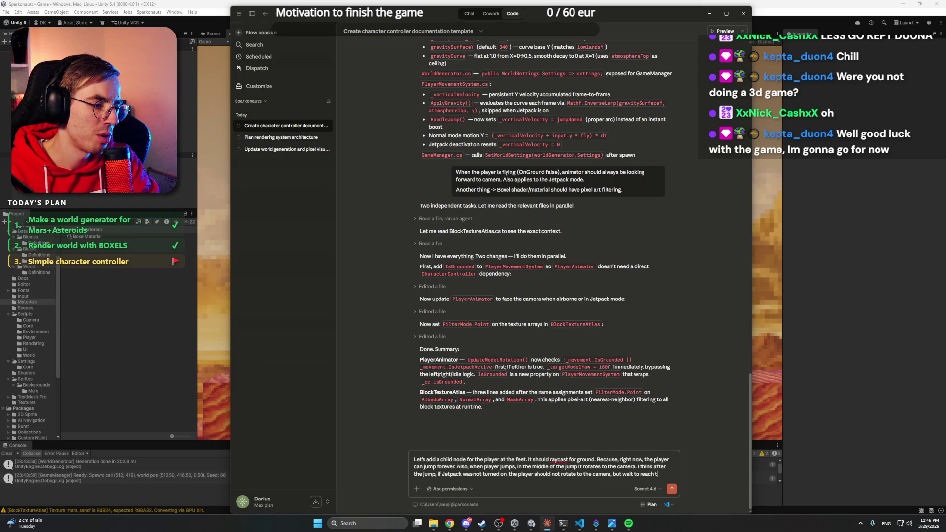
type("he ground.")
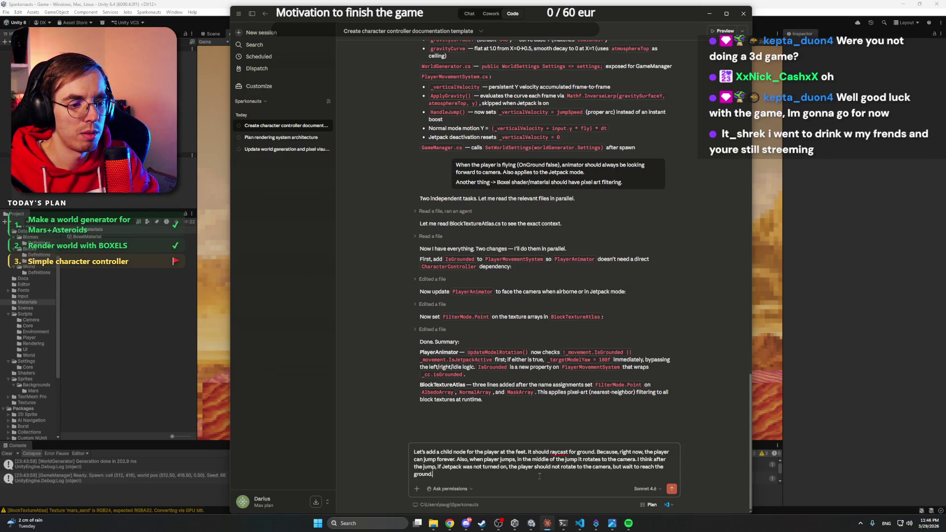
key("Return")
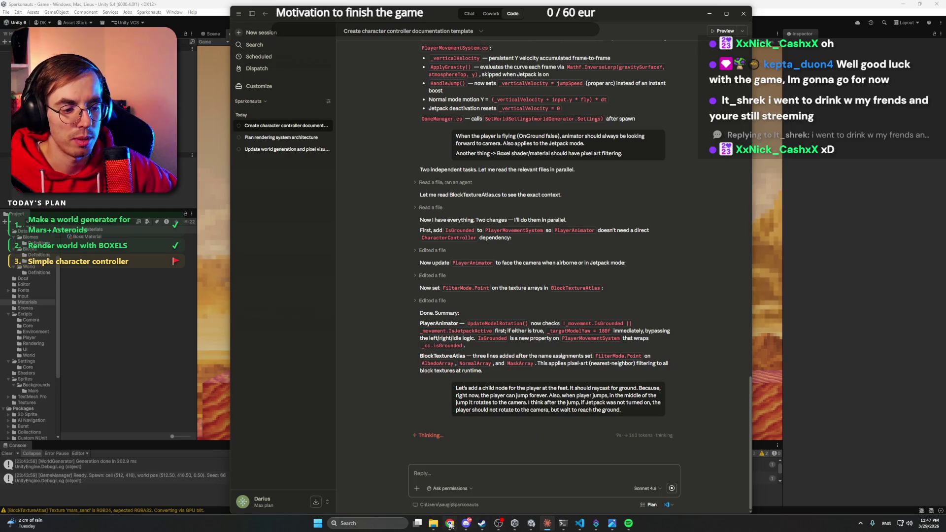
On YouTube, go through the code-fi video to play Sigur Rós' 'Ágætis byrjun [Full Album Stream]'.
mouse_move(450, 524)
left_click(441, 492)
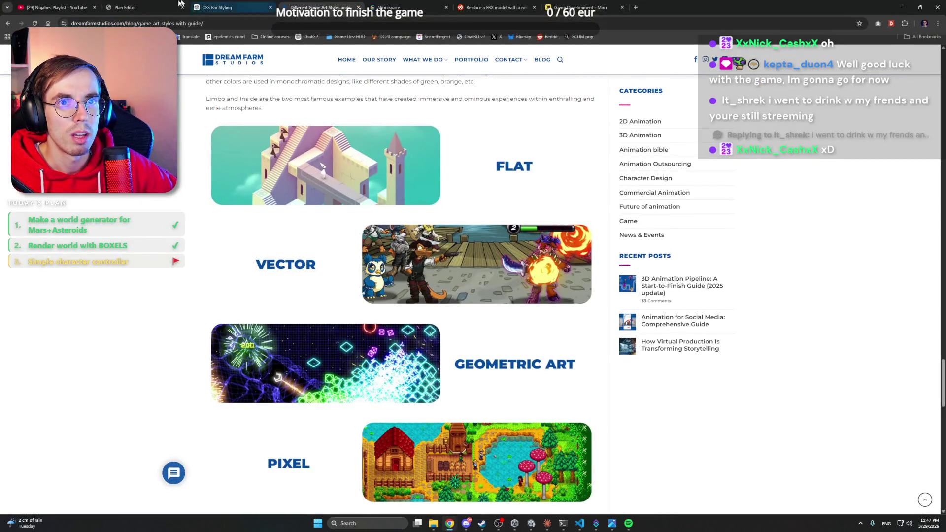
left_click(90, 4)
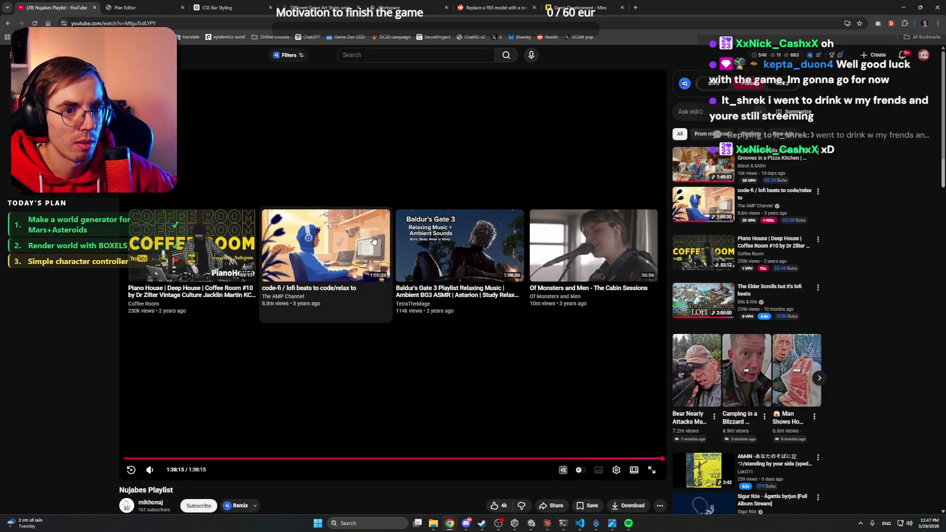
left_click(374, 241)
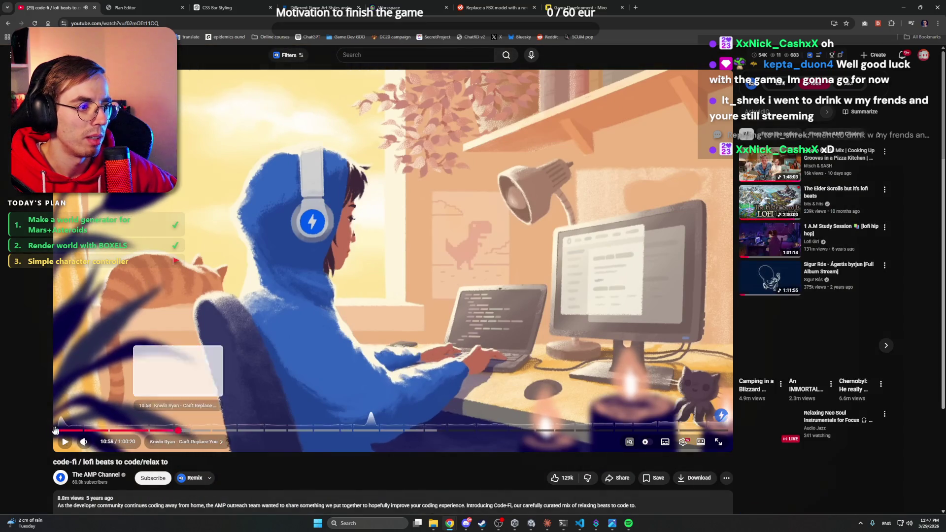
left_click(770, 283)
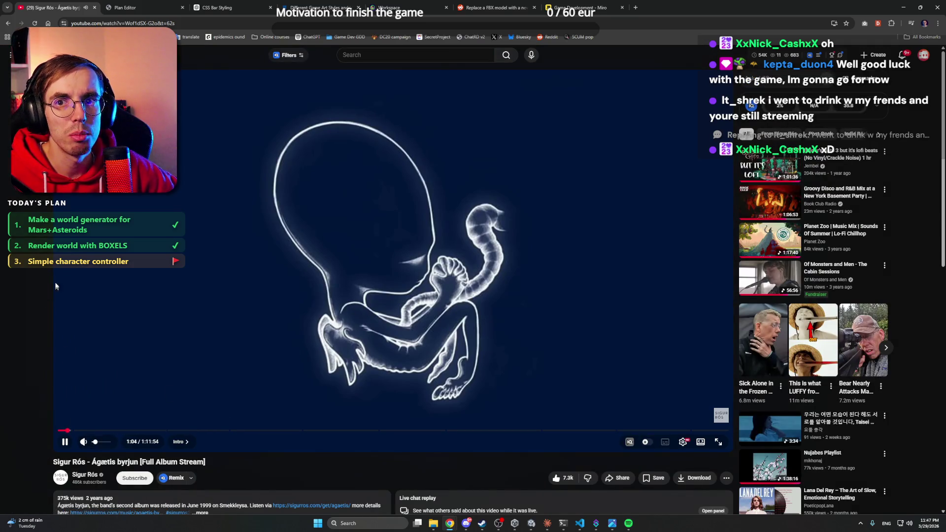
left_click(908, 6)
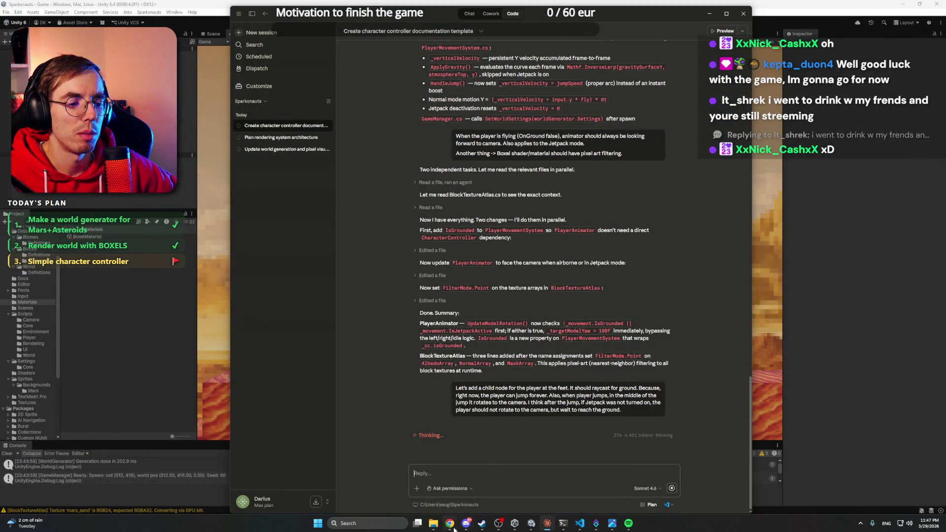
mouse_move(454, 528)
left_click(441, 488)
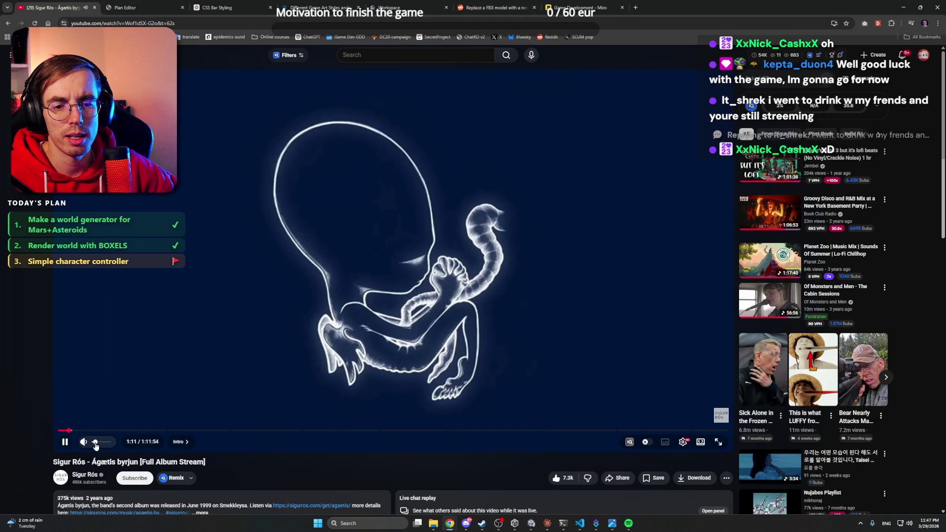
Minimize Chrome and Discord and bring Unity's Game view with the astronaut to the front.
left_click(903, 7)
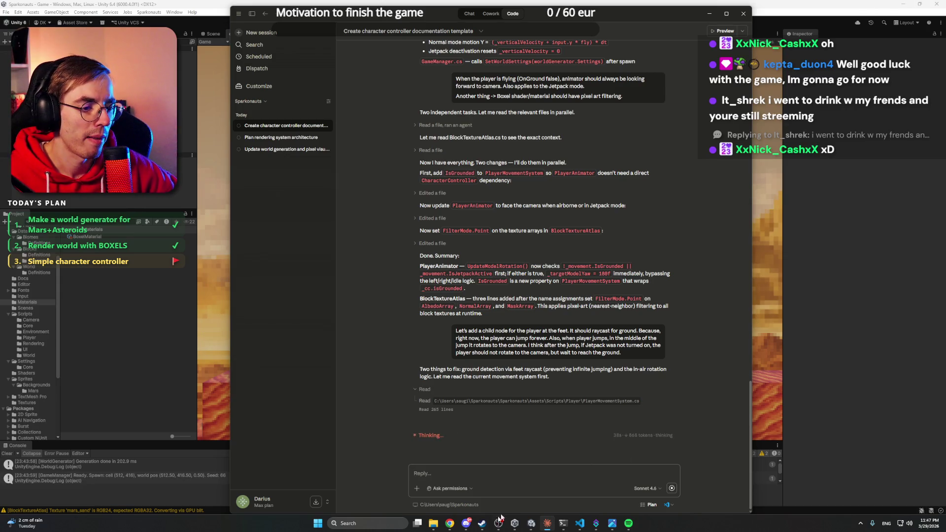
left_click(467, 525)
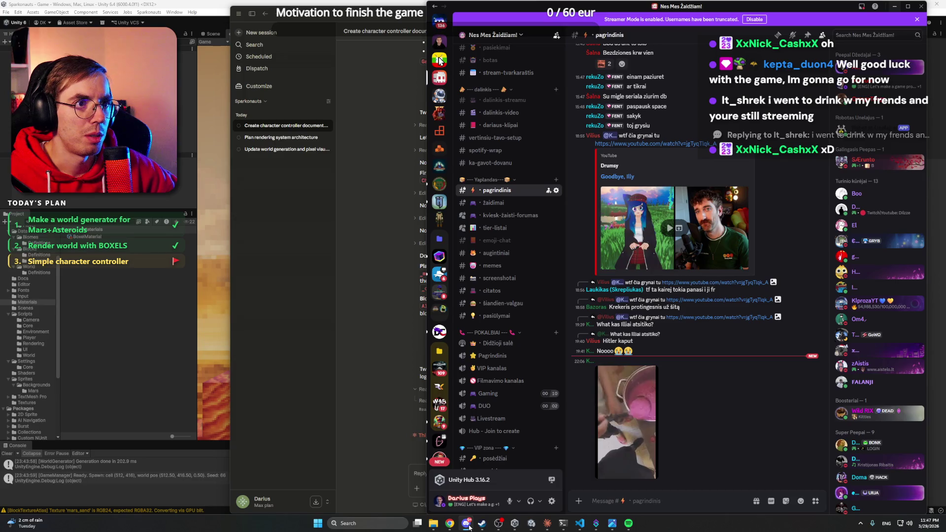
left_click(468, 525)
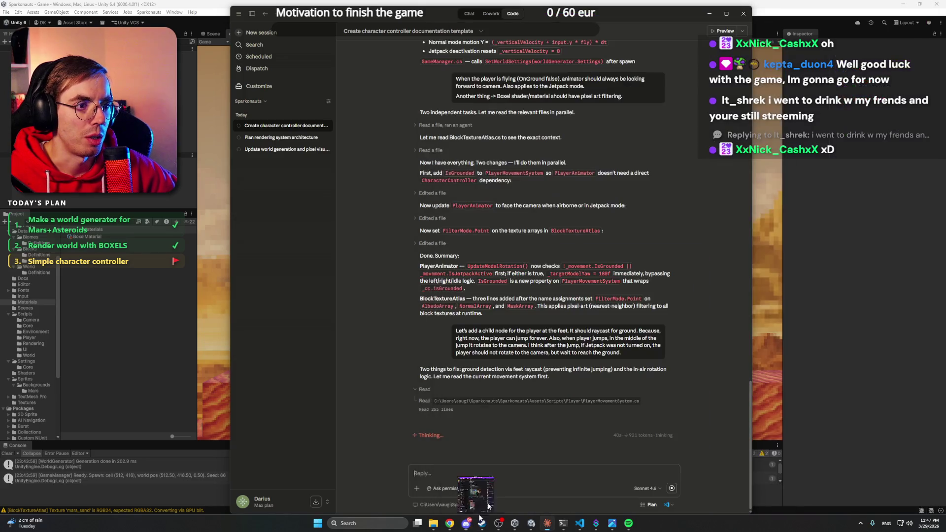
left_click(855, 4)
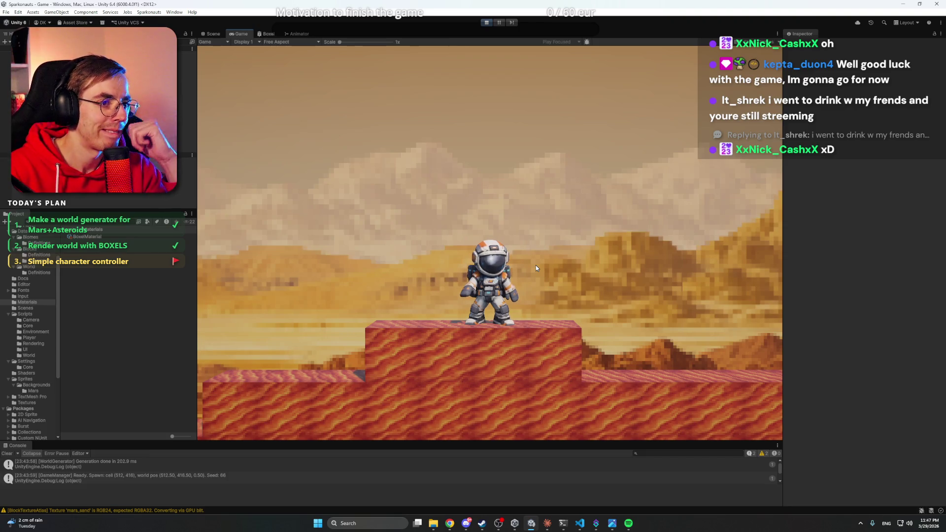
Walk the astronaut left and right and jump onto the raised terrain block.
key("d")
key("a")
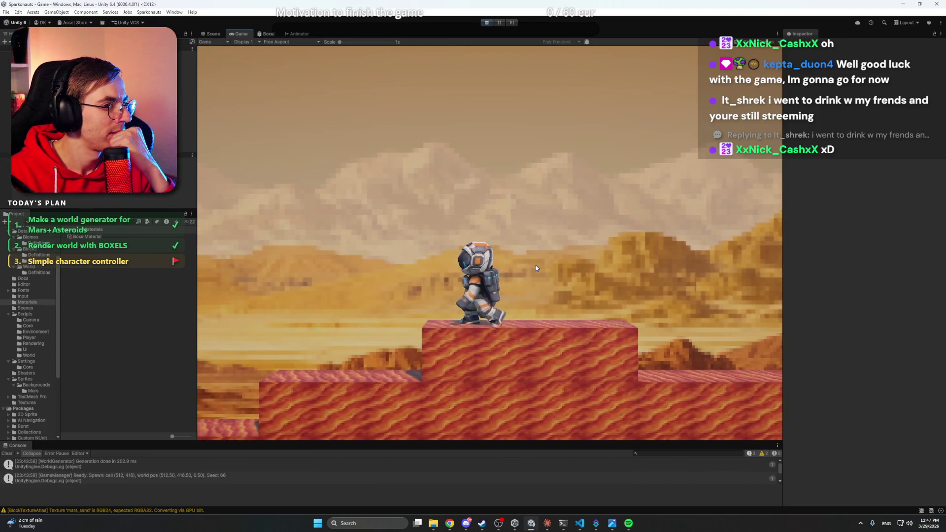
key("d")
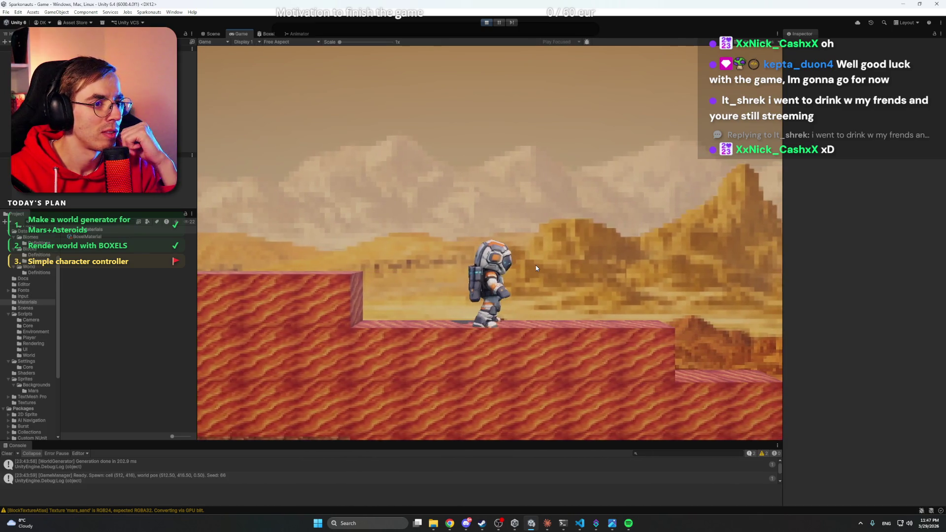
key("d")
key("space")
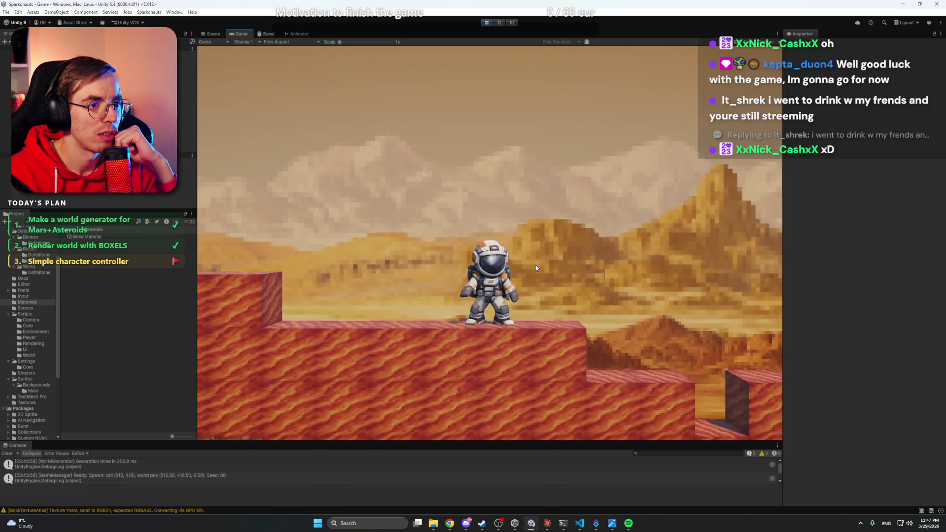
key("a")
key("space")
key("space")
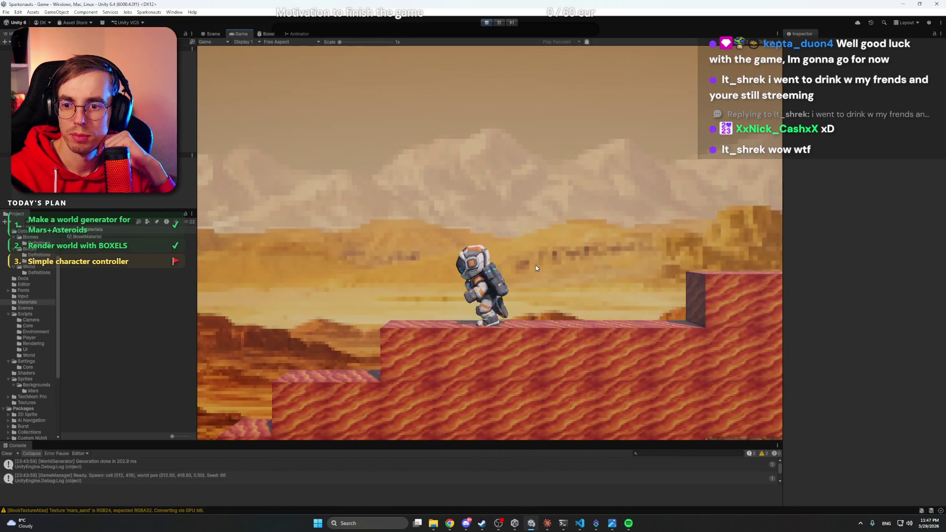
Jump and steer the astronaut mid-air off the ledge, then stop Play mode and check Claude's progress.
key("d")
key("space")
key("a")
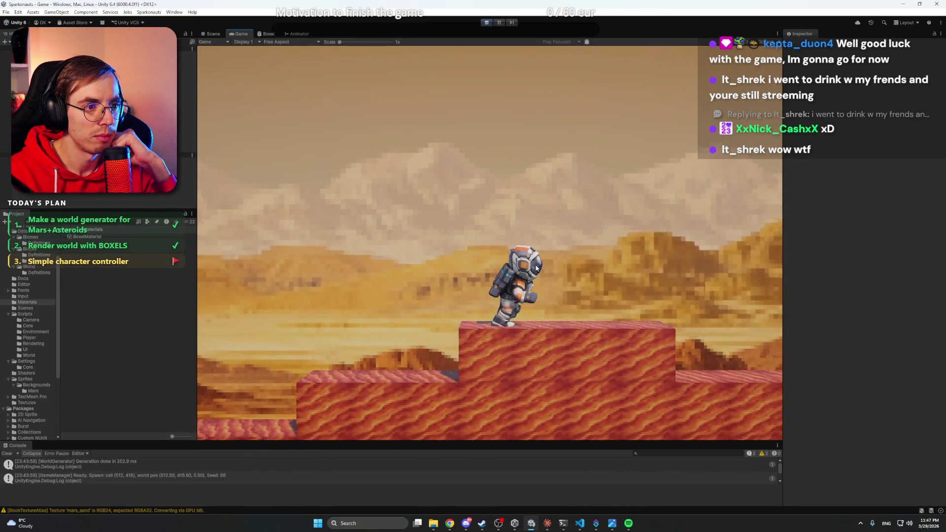
key("d")
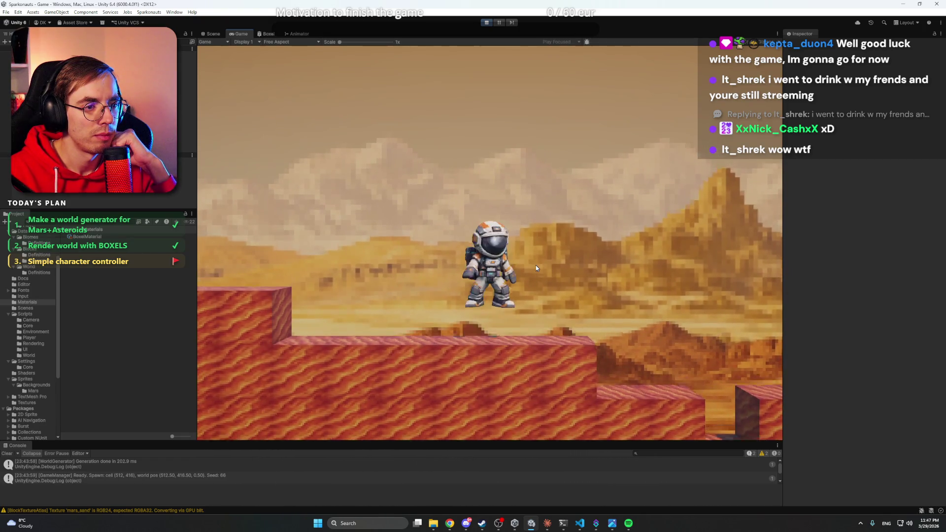
scroll(536, 269, "down", 3)
key("space")
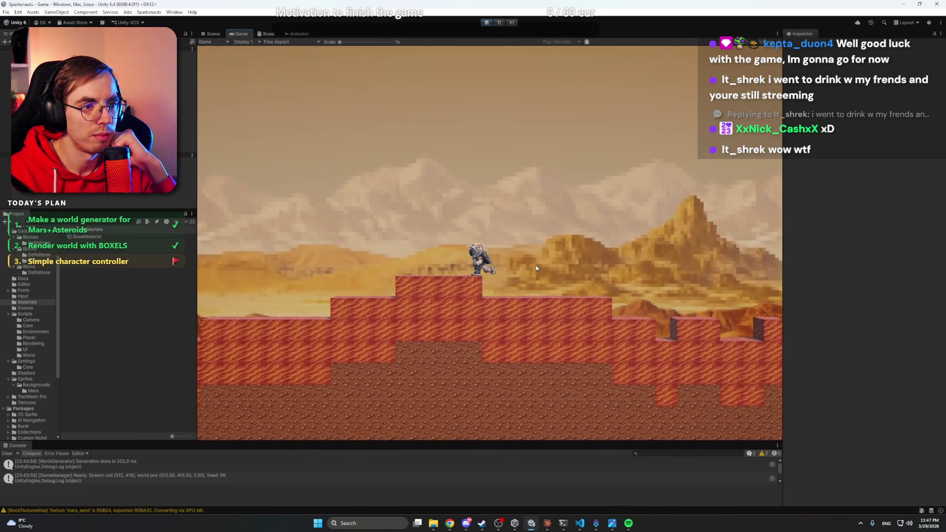
key("a")
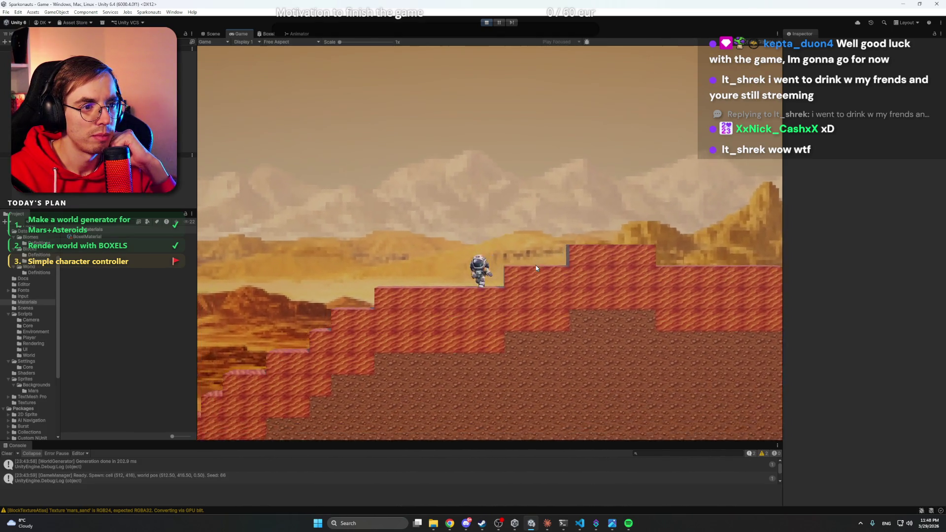
left_click(487, 23)
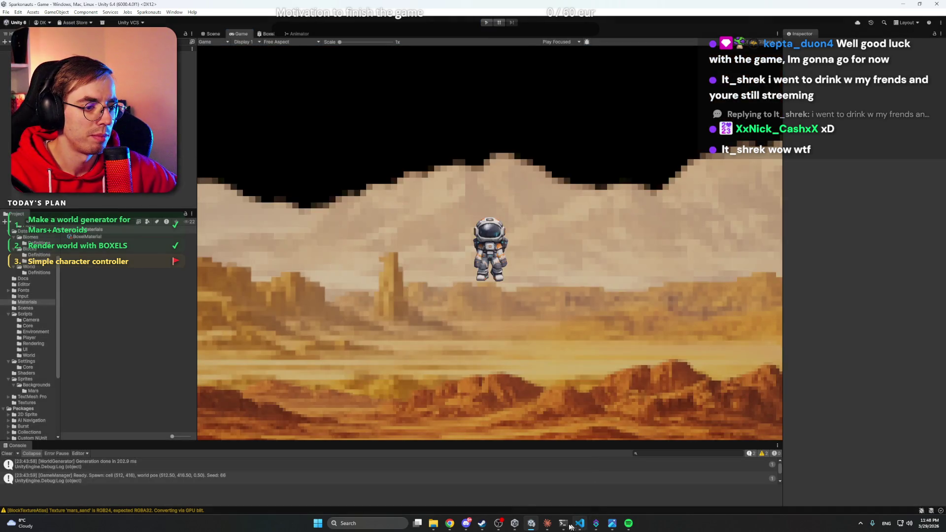
left_click(548, 524)
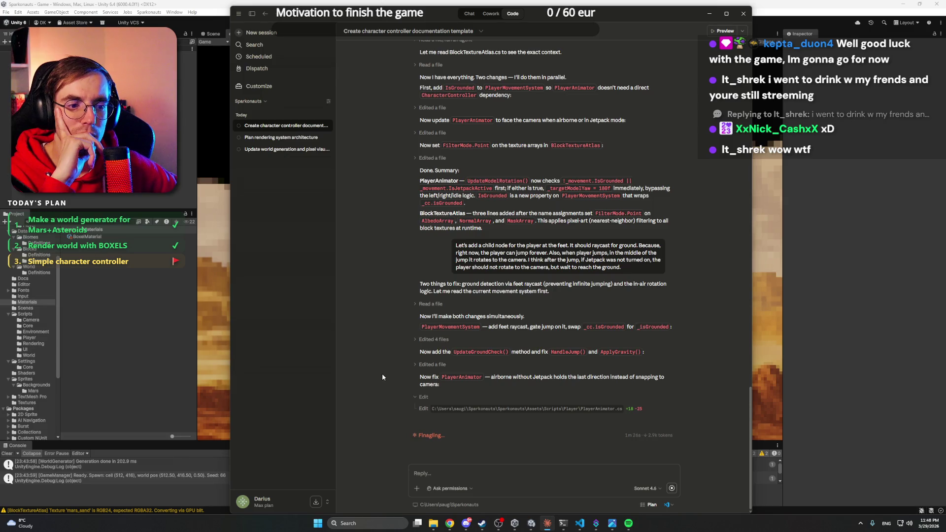
Return to Unity to recompile Claude's player script edits and run the game again.
key("alt+Tab")
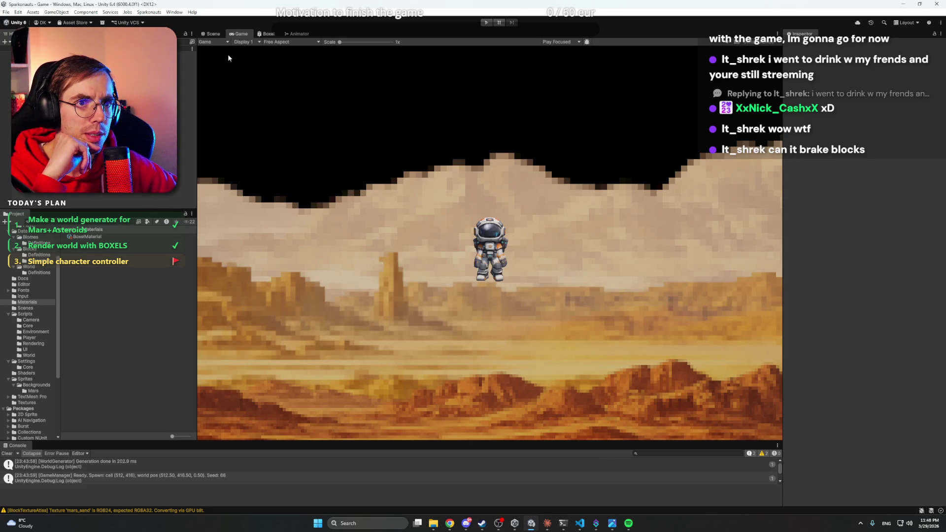
left_click(217, 34)
left_click(229, 35)
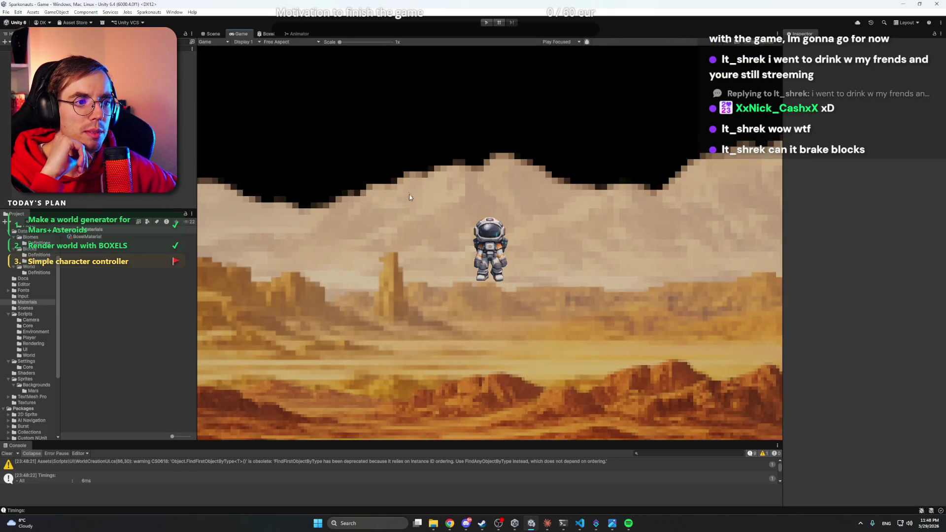